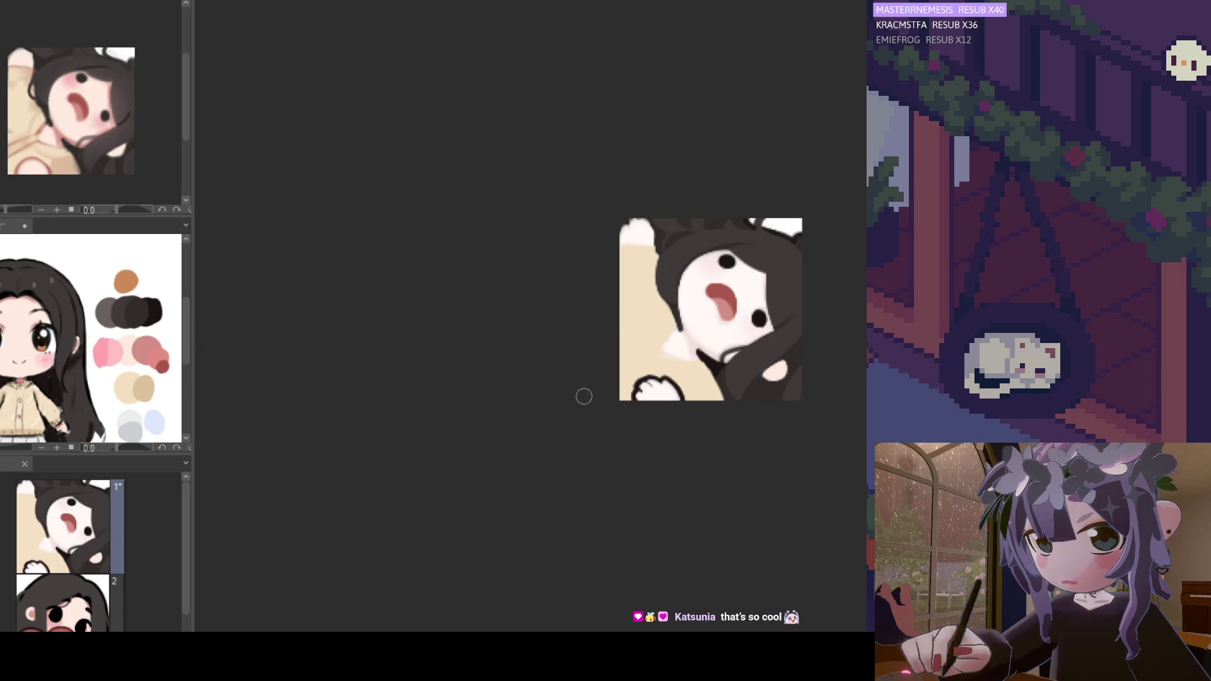
- Undo the last stroke and zoom in on the emote canvas
{"action": "scroll", "coordinate": [693, 341], "scroll_direction": "down", "scroll_amount": 2}
{"action": "scroll", "coordinate": [693, 341], "scroll_direction": "up", "scroll_amount": 4}
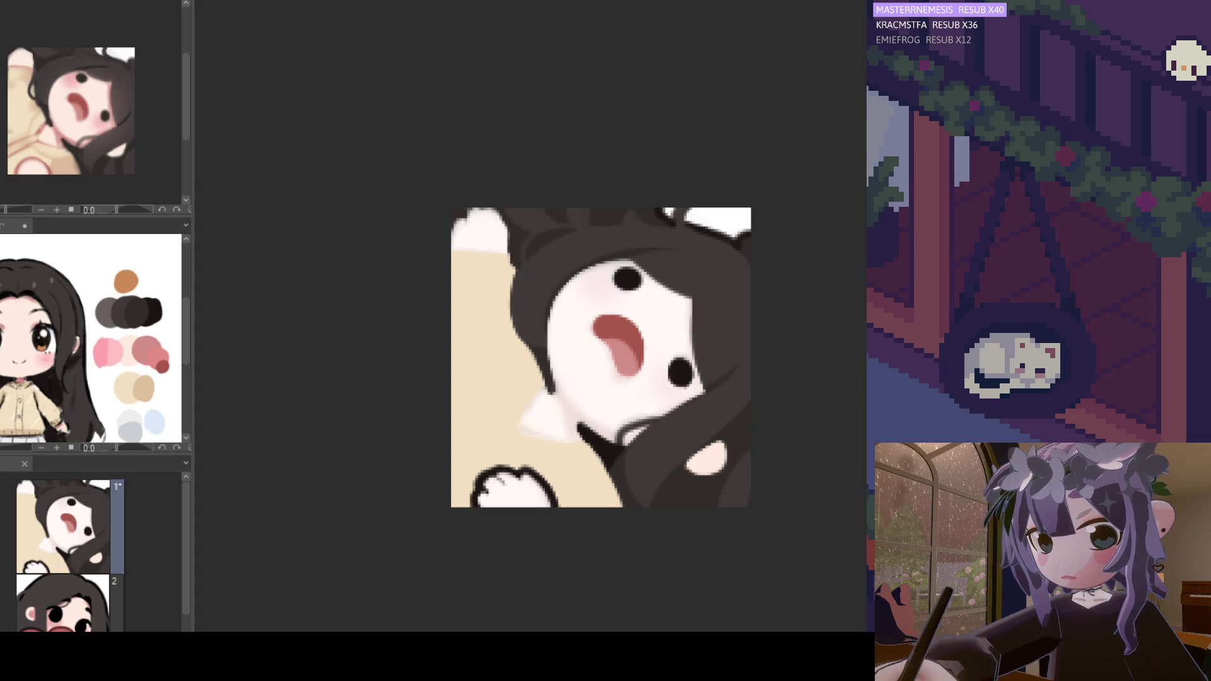
{"action": "scroll", "coordinate": [580, 349], "scroll_direction": "down", "scroll_amount": 2}
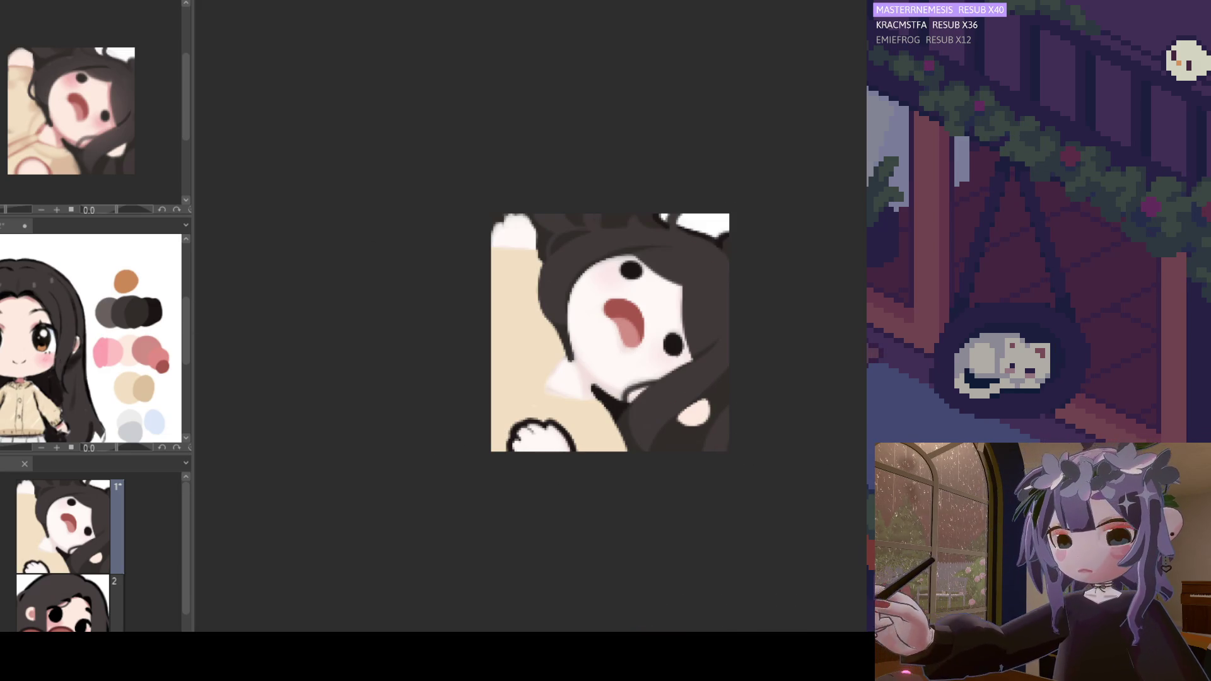
{"action": "scroll", "coordinate": [610, 332], "scroll_direction": "down", "scroll_amount": 2}
{"action": "scroll", "coordinate": [610, 333], "scroll_direction": "up", "scroll_amount": 3}
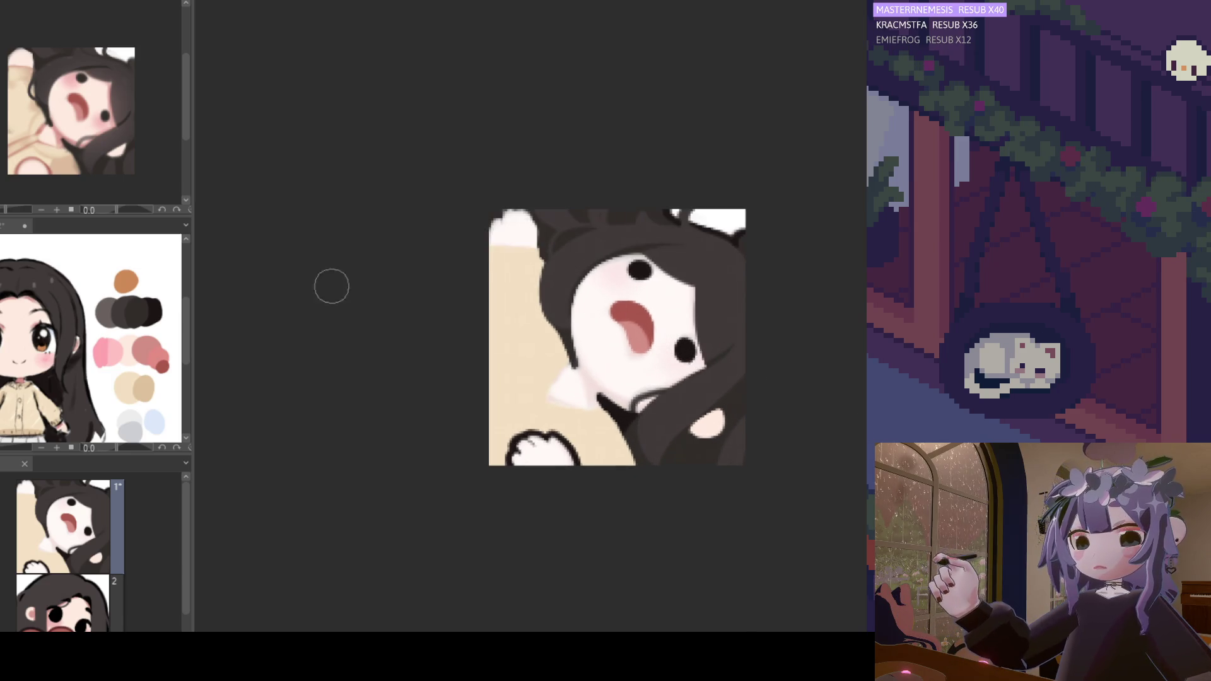
{"action": "scroll", "coordinate": [703, 319], "scroll_direction": "down", "scroll_amount": 2}
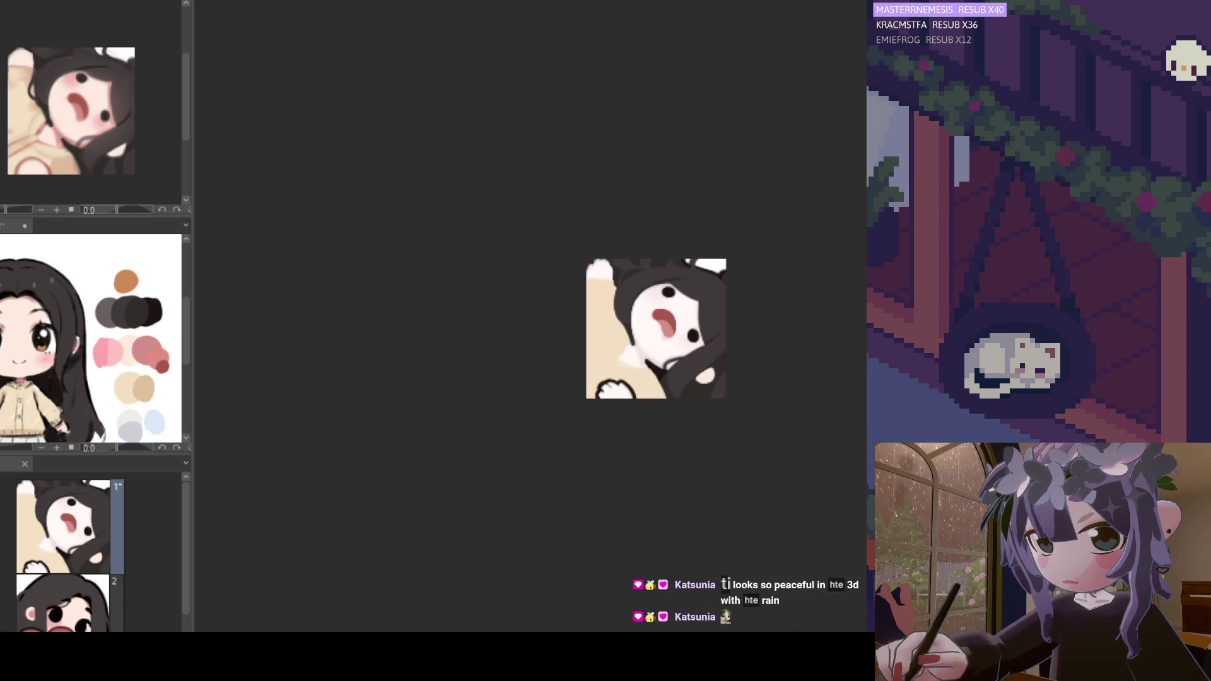
{"action": "scroll", "coordinate": [109, 333], "scroll_direction": "up", "scroll_amount": 2}
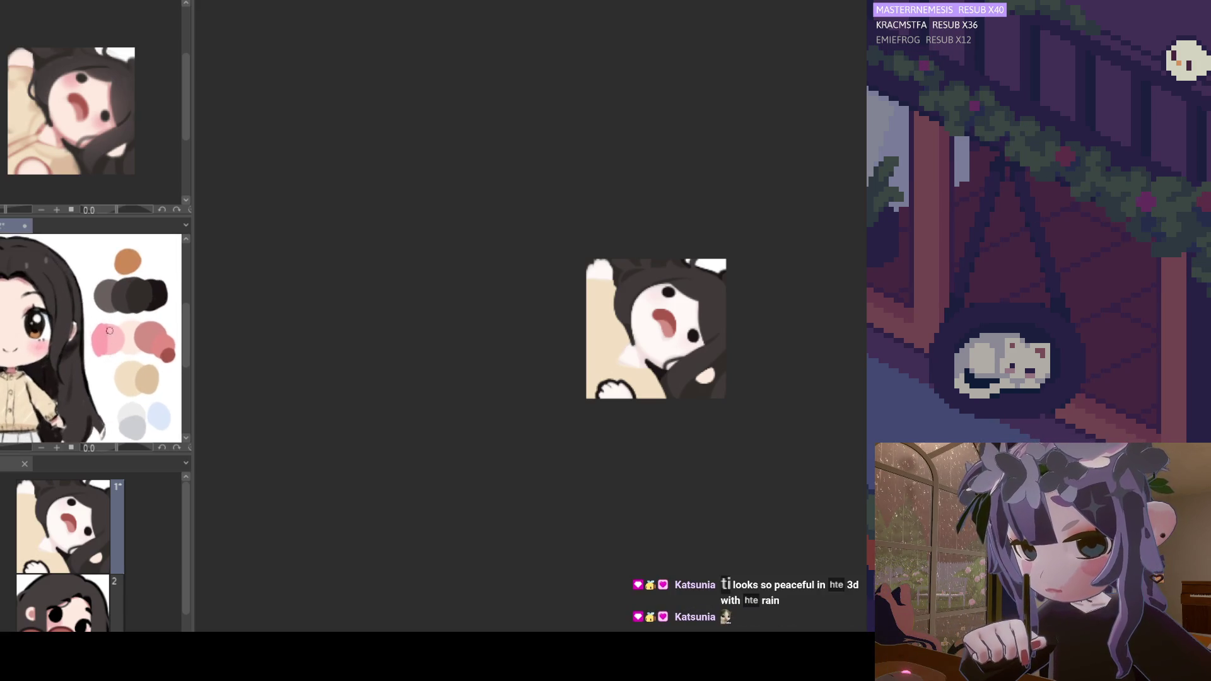
{"action": "scroll", "coordinate": [109, 333], "scroll_direction": "down", "scroll_amount": 2}
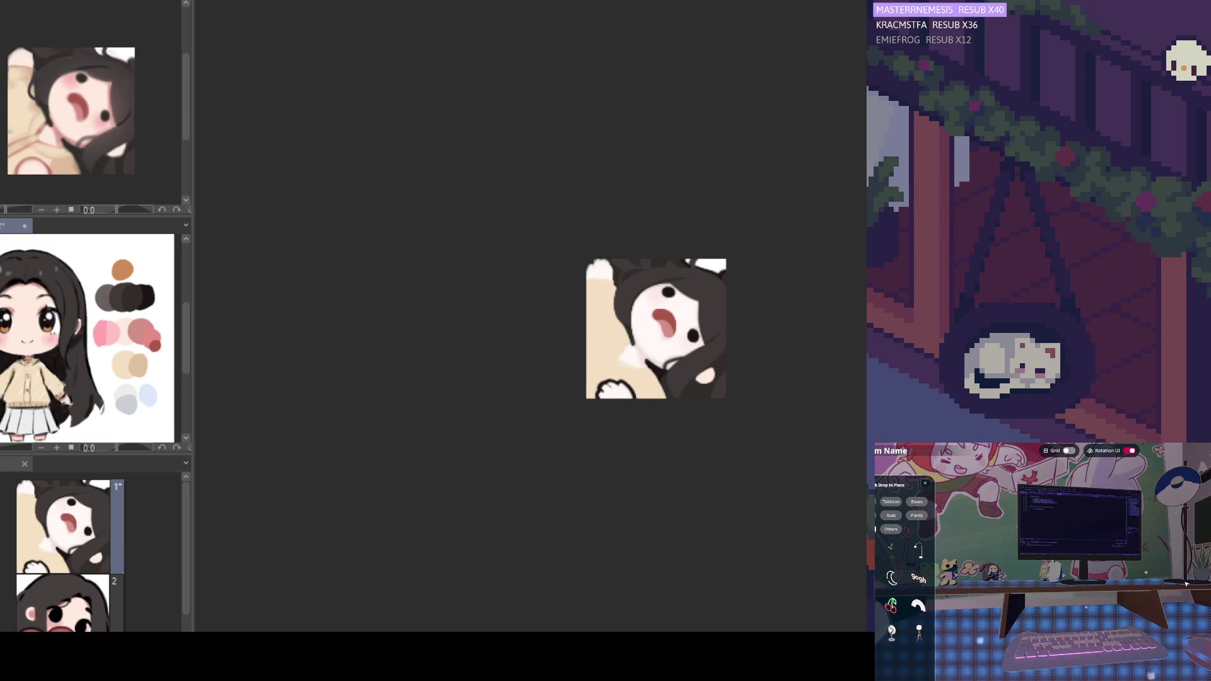
{"action": "key", "text": "ctrl+z"}
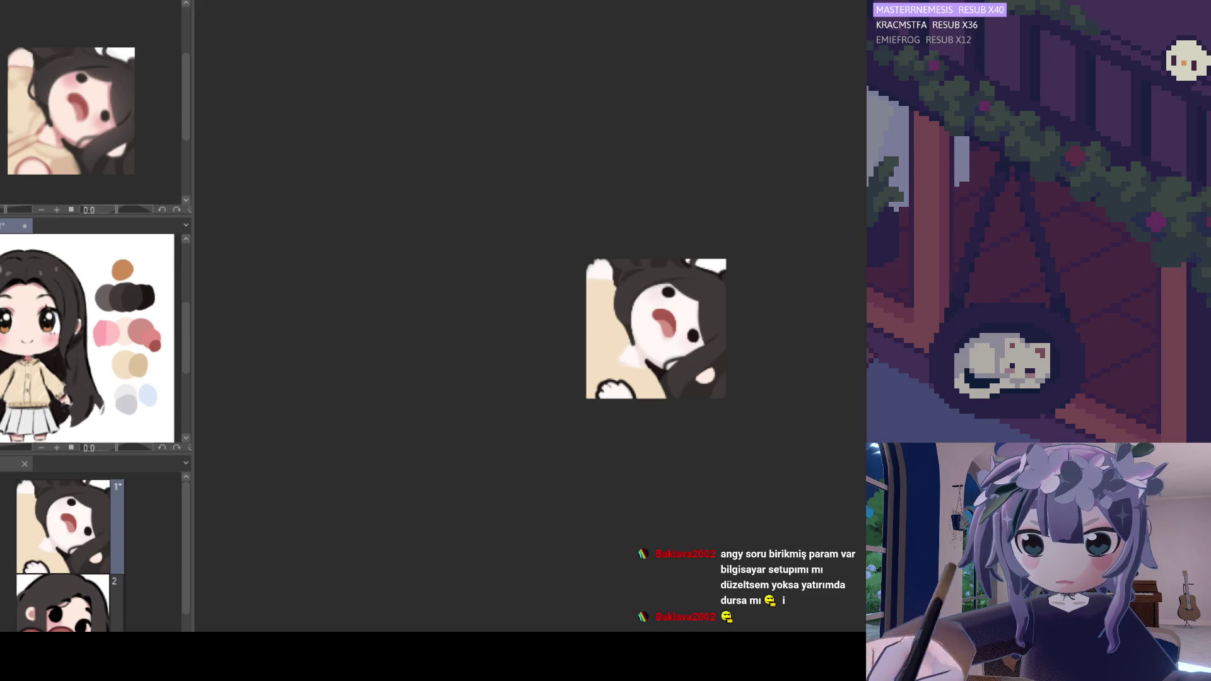
{"action": "key", "text": "ctrl+plus"}
{"action": "key", "text": "ctrl+plus"}
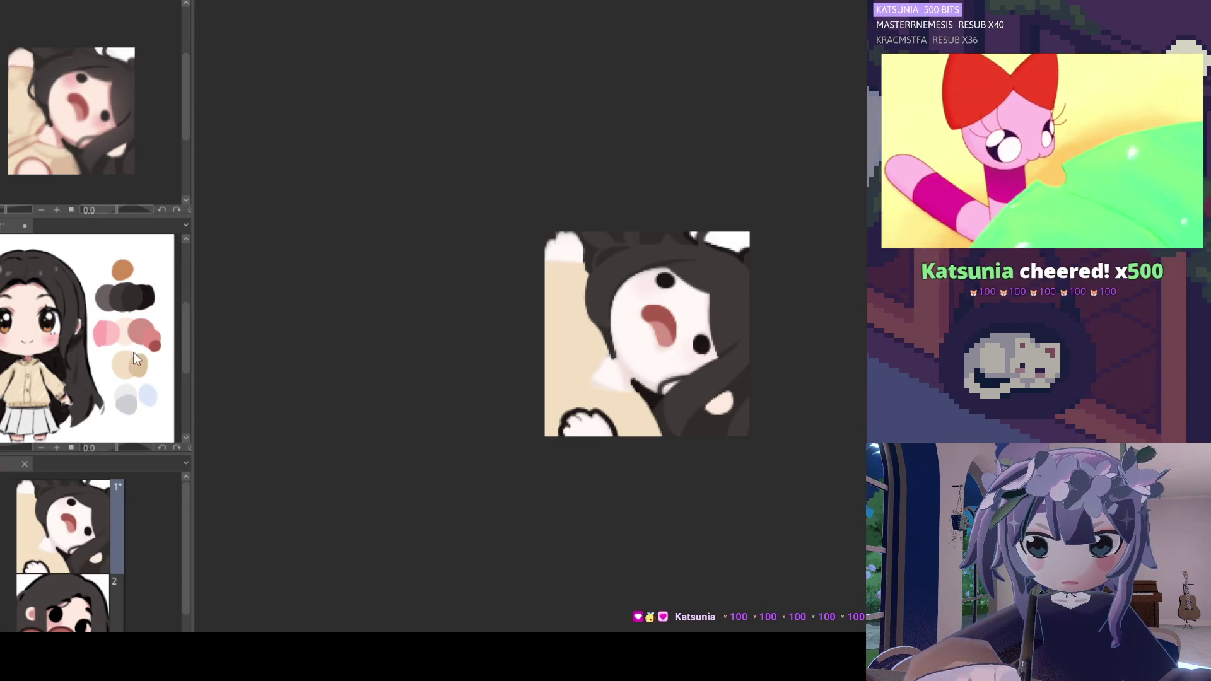
- Sample the palette skin tone and retouch the face, top-left hand and cheek
{"action": "left_click", "coordinate": [123, 330], "text": "alt"}
{"action": "left_click_drag", "start_coordinate": [689, 320], "coordinate": [691, 325]}
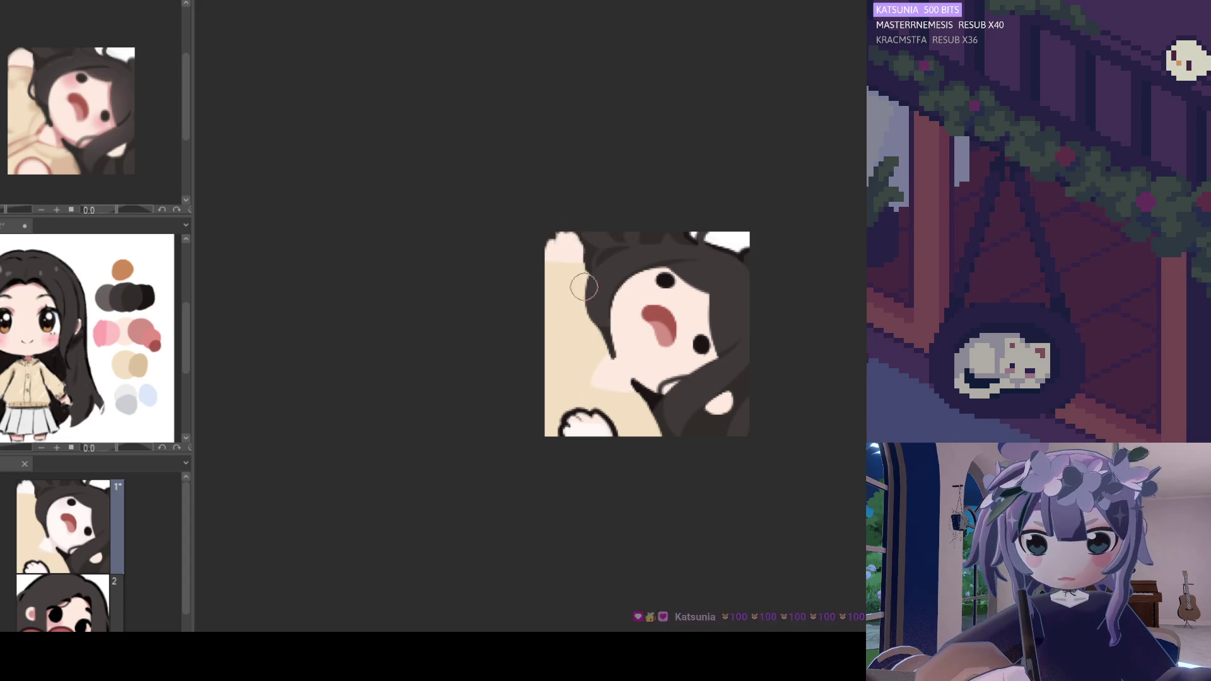
{"action": "left_click_drag", "start_coordinate": [564, 250], "coordinate": [579, 271]}
{"action": "left_click_drag", "start_coordinate": [686, 338], "coordinate": [695, 326]}
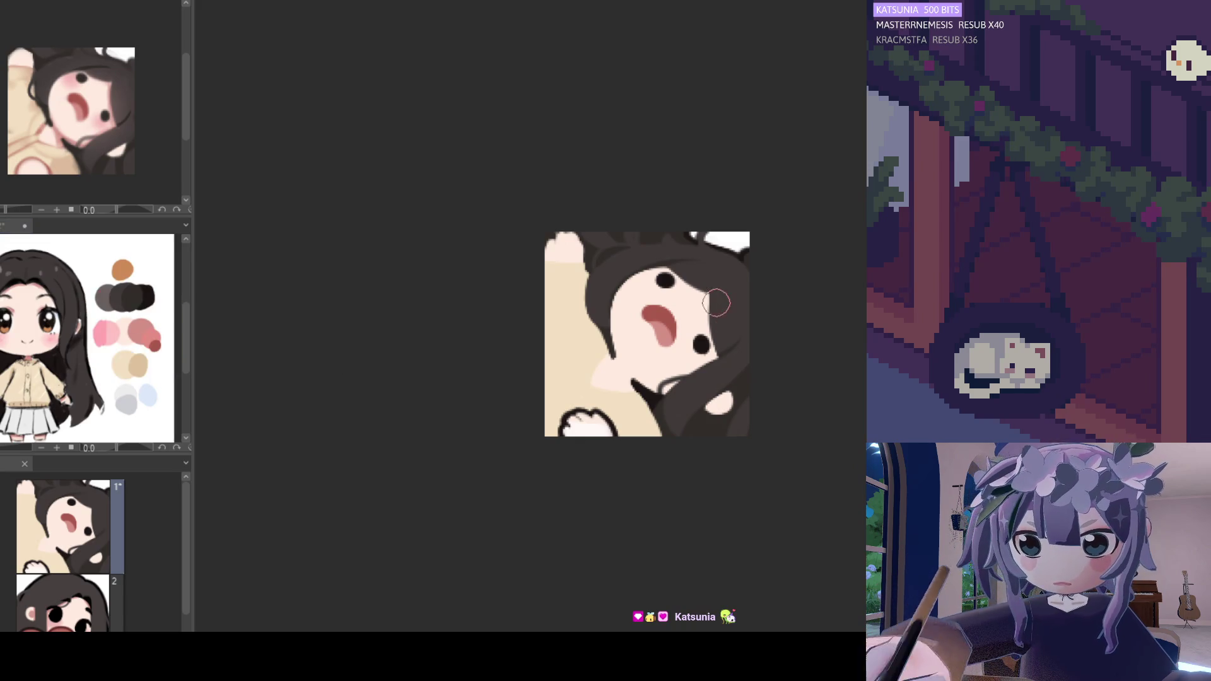
- Brush a thin pink line along the cheek–hair edge, discarding a trial dark stroke
{"action": "scroll", "coordinate": [697, 307], "scroll_direction": "up", "scroll_amount": 2}
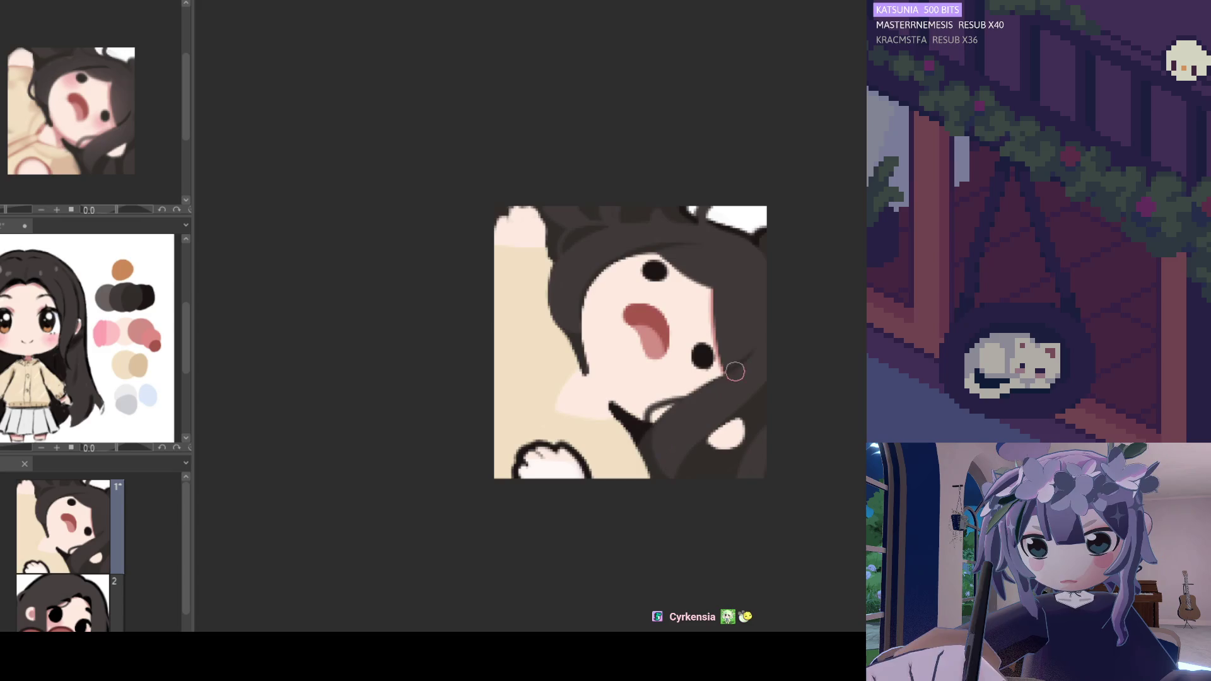
{"action": "left_click_drag", "start_coordinate": [729, 372], "coordinate": [653, 421]}
{"action": "key", "text": "ctrl+z"}
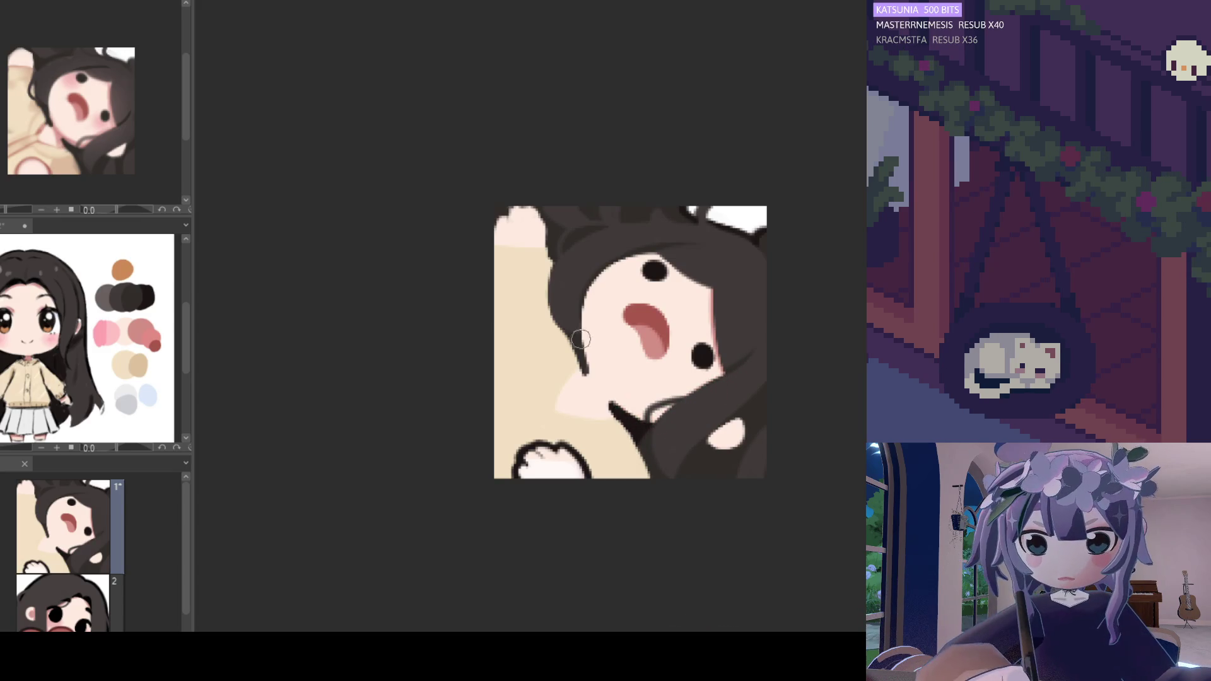
{"action": "mouse_move", "coordinate": [587, 374]}
{"action": "left_mouse_down"}
{"action": "mouse_move", "coordinate": [609, 408]}
{"action": "mouse_move", "coordinate": [592, 442]}
{"action": "mouse_move", "coordinate": [595, 416]}
{"action": "left_mouse_up"}
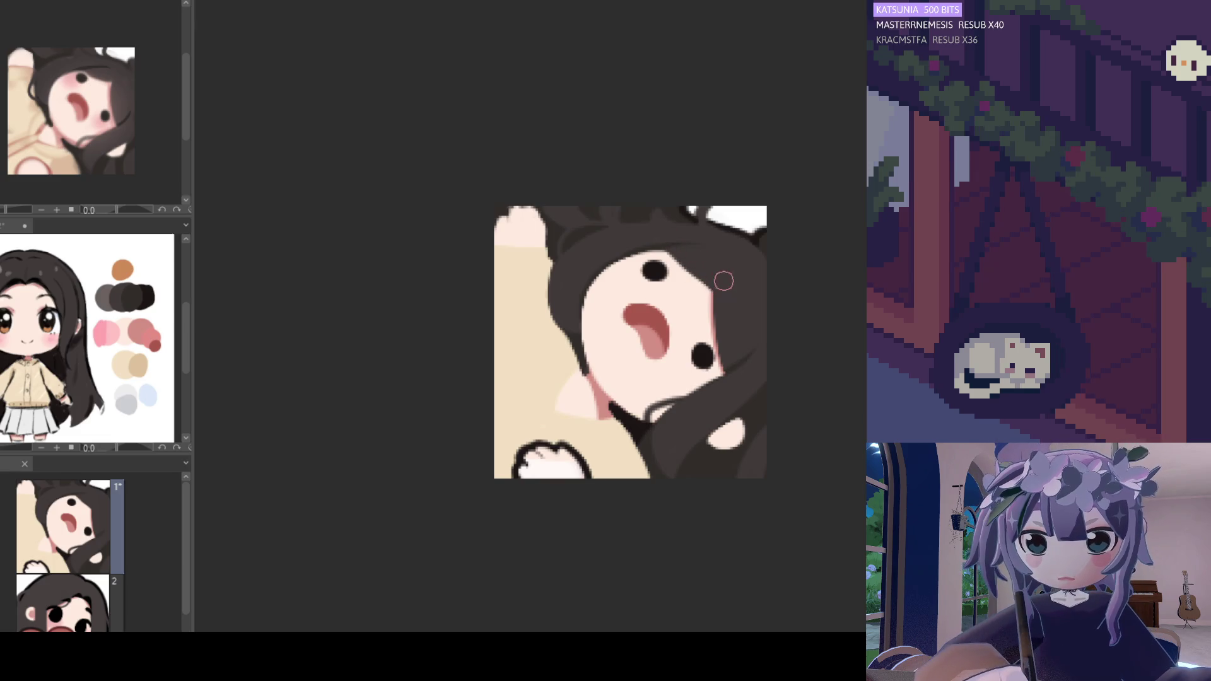
{"action": "scroll", "coordinate": [661, 193], "scroll_direction": "down", "scroll_amount": 5}
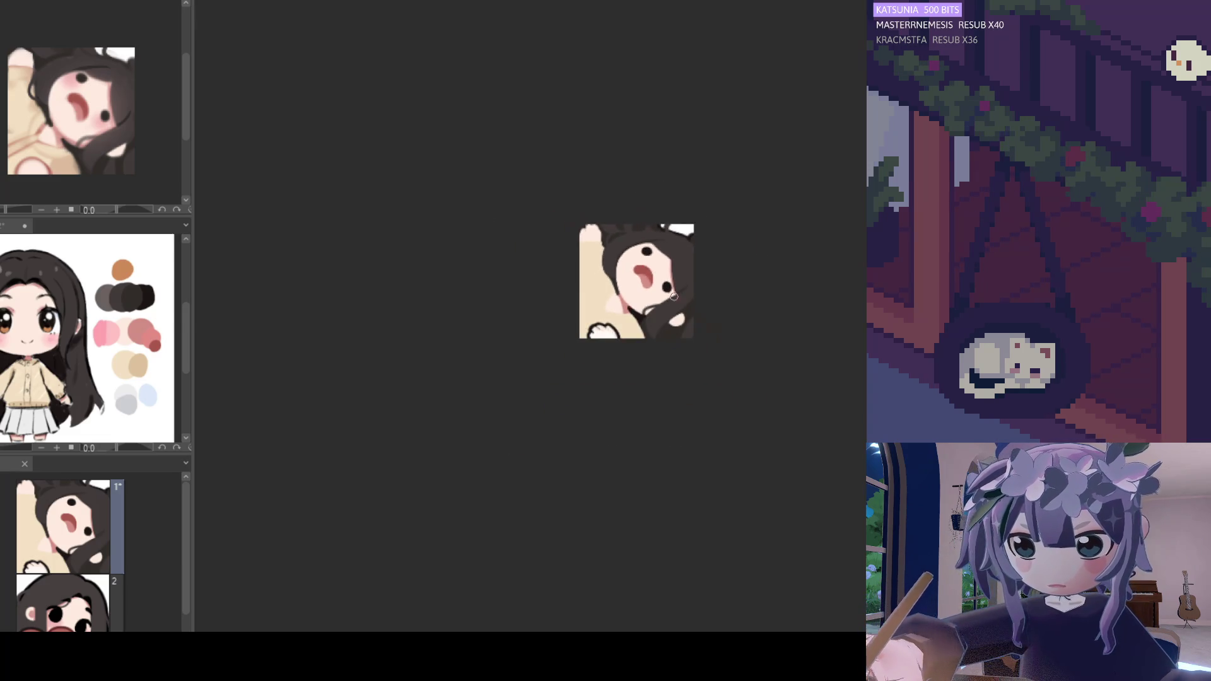
{"action": "scroll", "coordinate": [688, 285], "scroll_direction": "up", "scroll_amount": 3}
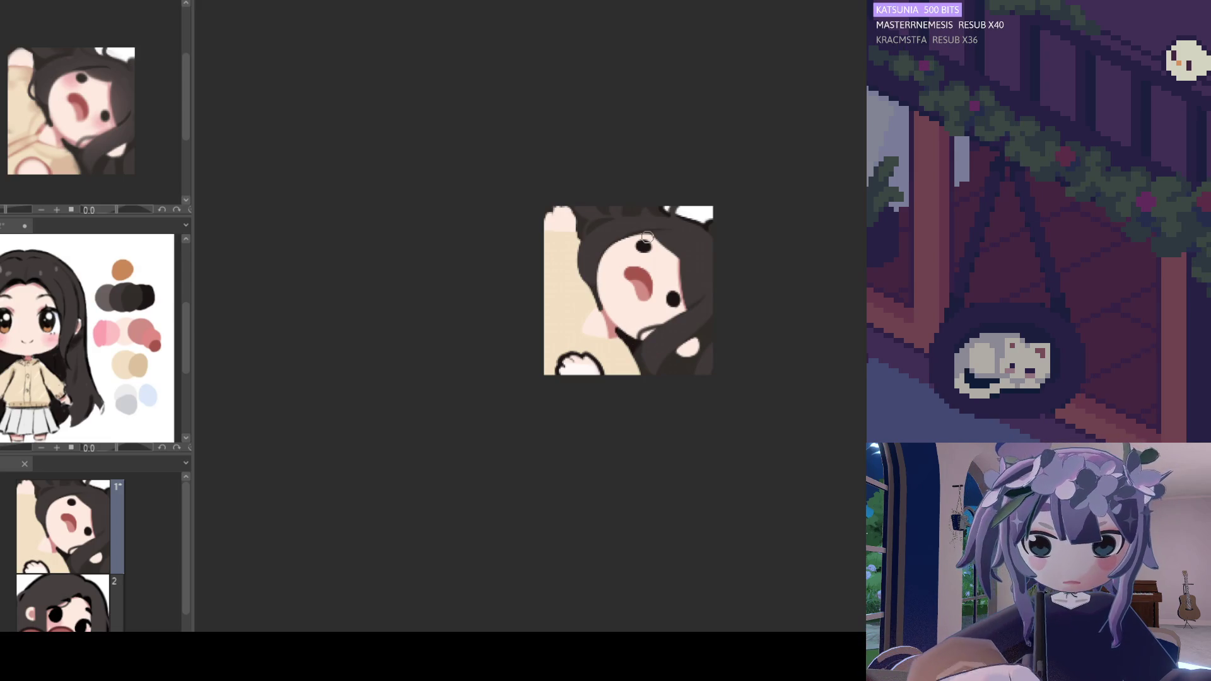
{"action": "scroll", "coordinate": [665, 296], "scroll_direction": "down", "scroll_amount": 5}
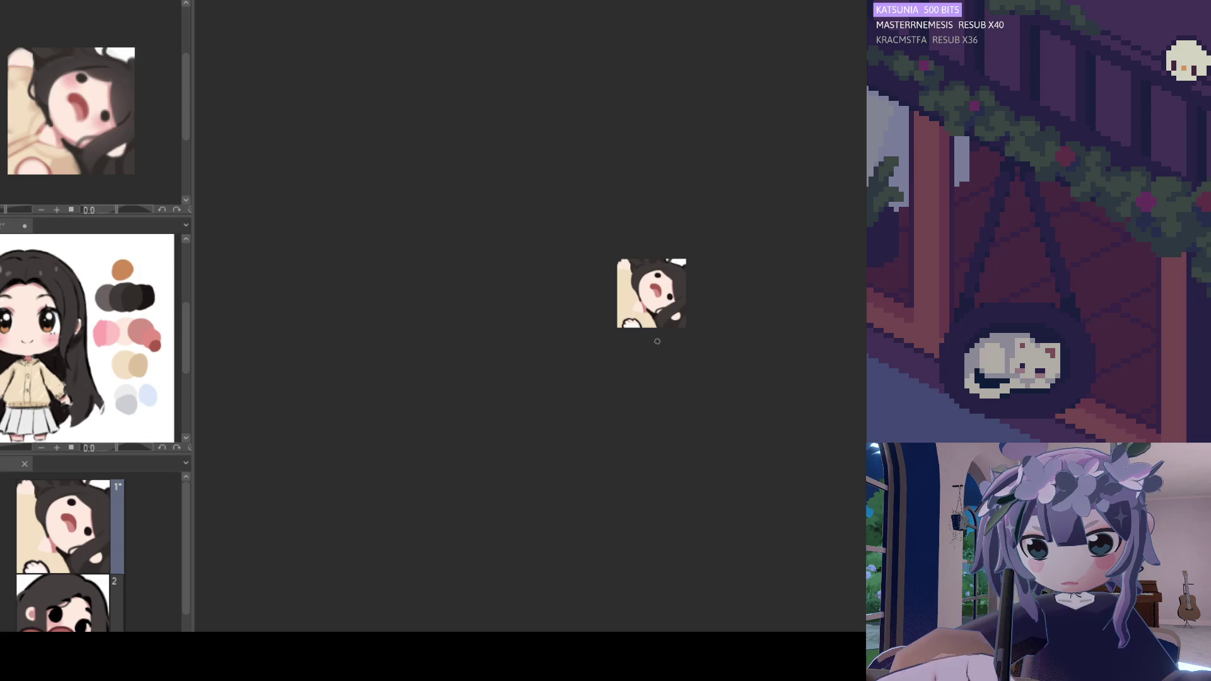
{"action": "scroll", "coordinate": [666, 283], "scroll_direction": "up", "scroll_amount": 5}
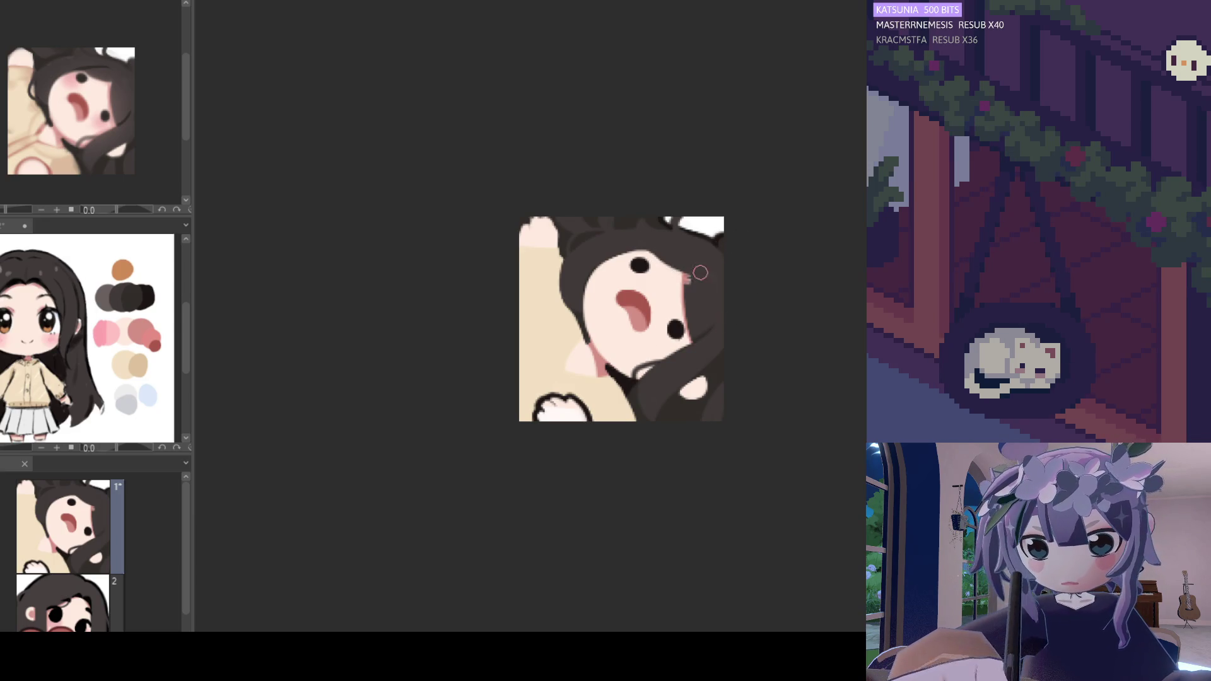
{"action": "left_click_drag", "start_coordinate": [686, 271], "coordinate": [688, 283]}
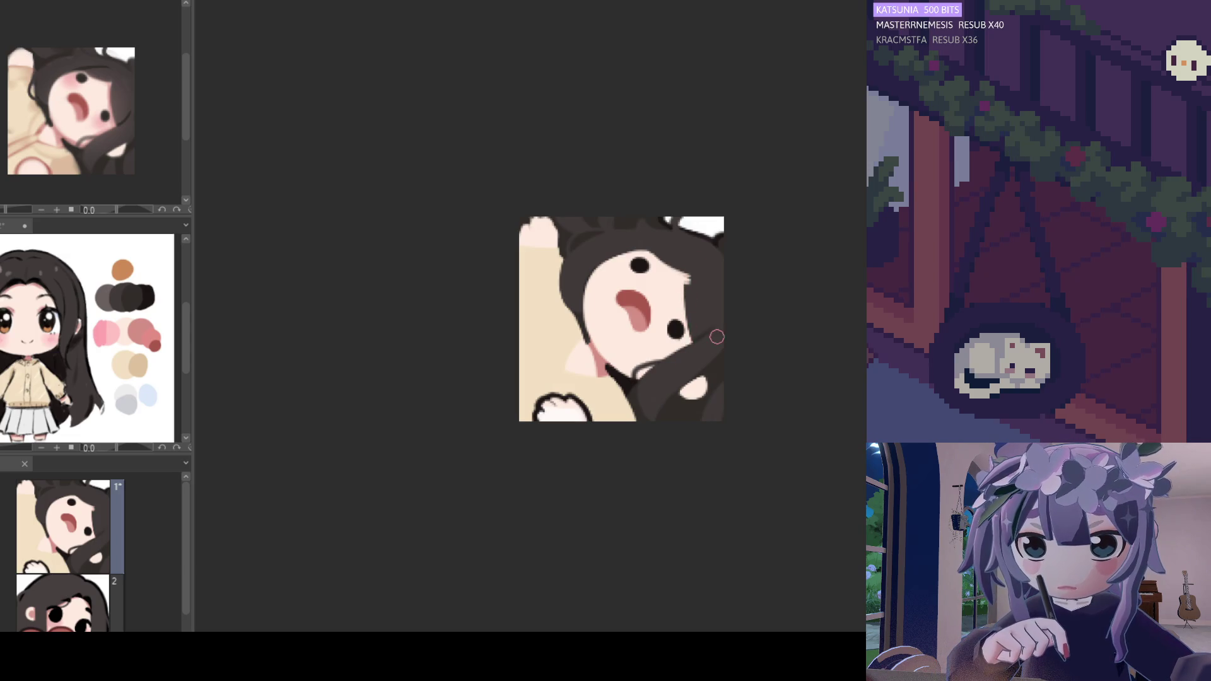
{"action": "key", "text": "ctrl+z"}
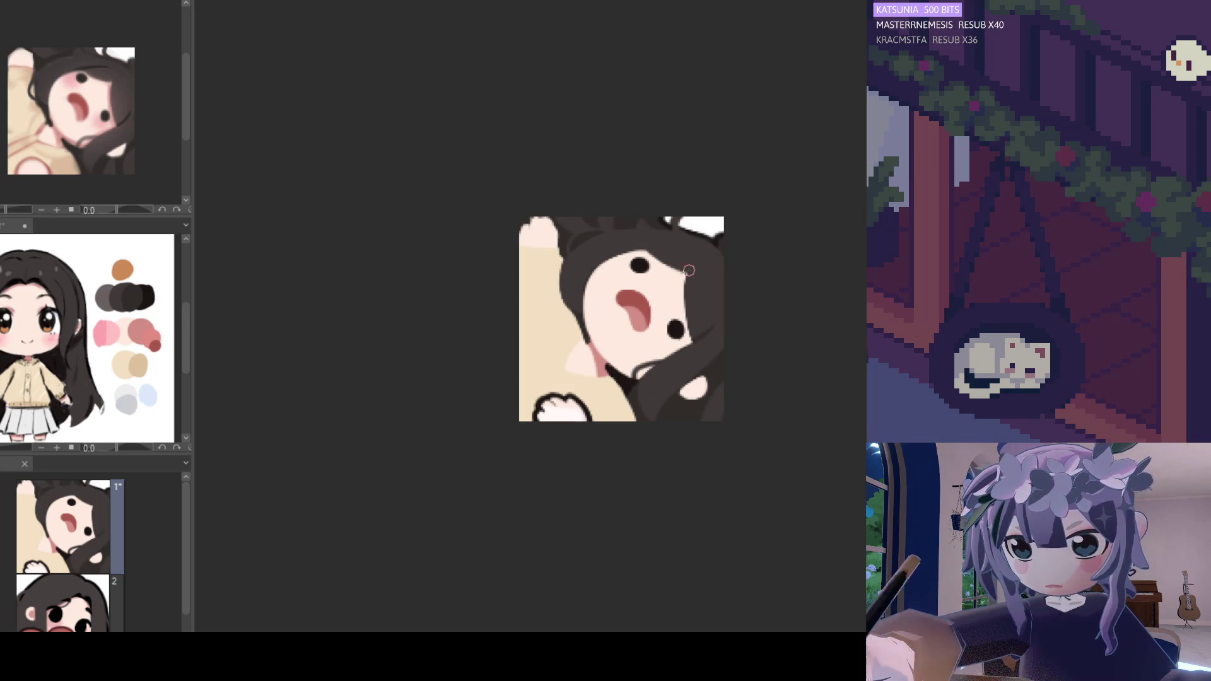
- Pick up the dark hair colour and paint a black eye dot on the face
{"action": "scroll", "coordinate": [647, 318], "scroll_direction": "up", "scroll_amount": 1}
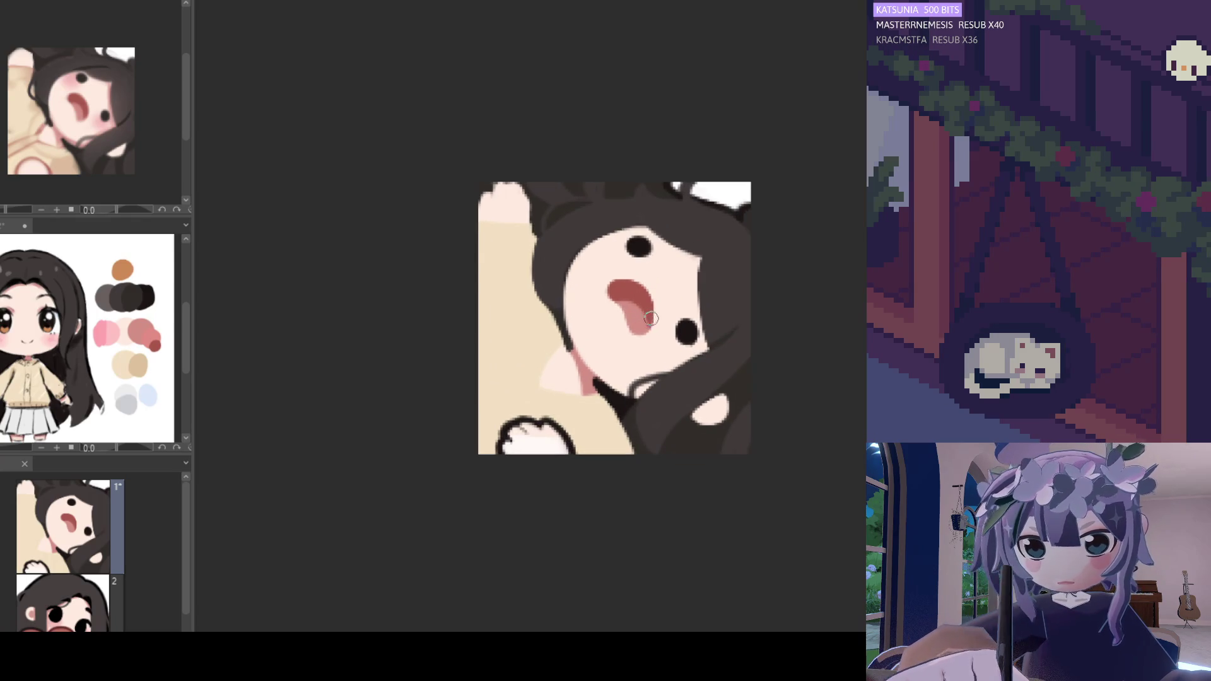
{"action": "scroll", "coordinate": [650, 319], "scroll_direction": "up", "scroll_amount": 1}
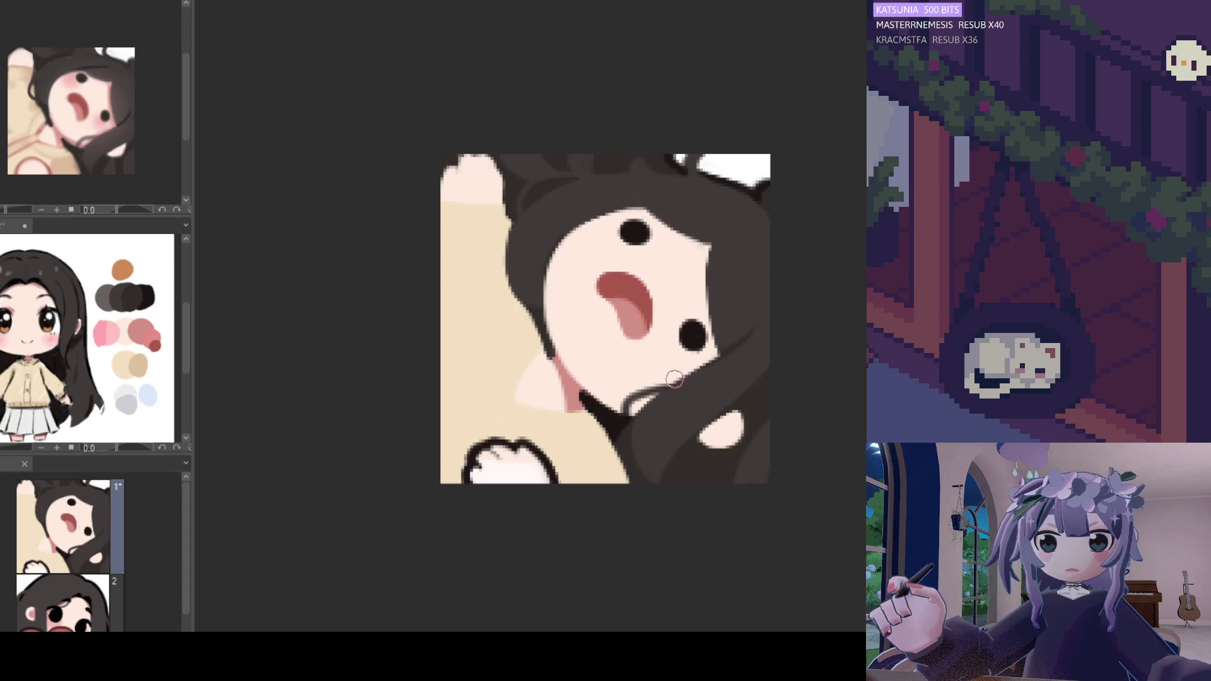
{"action": "left_click", "coordinate": [741, 323], "text": "alt"}
{"action": "left_click_drag", "start_coordinate": [688, 329], "coordinate": [695, 338]}
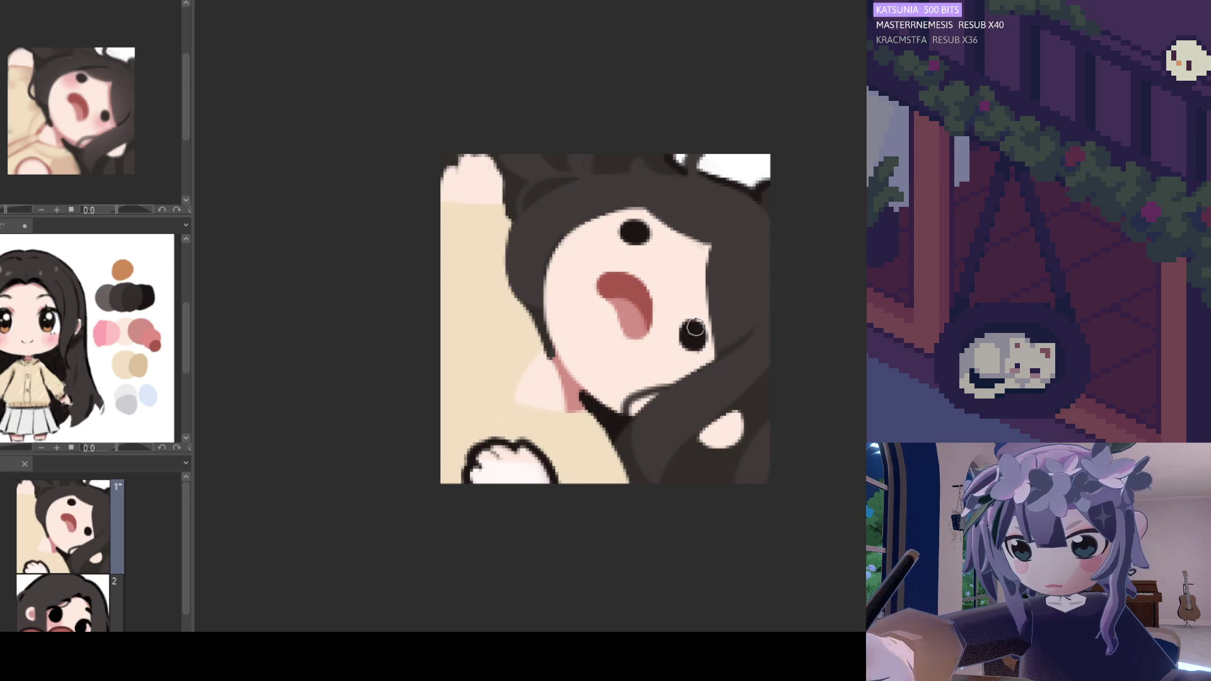
- Cover the face's upper-right hair edge with skin colour to smooth it
{"action": "scroll", "coordinate": [687, 284], "scroll_direction": "down", "scroll_amount": 2}
{"action": "scroll", "coordinate": [649, 261], "scroll_direction": "up", "scroll_amount": 4}
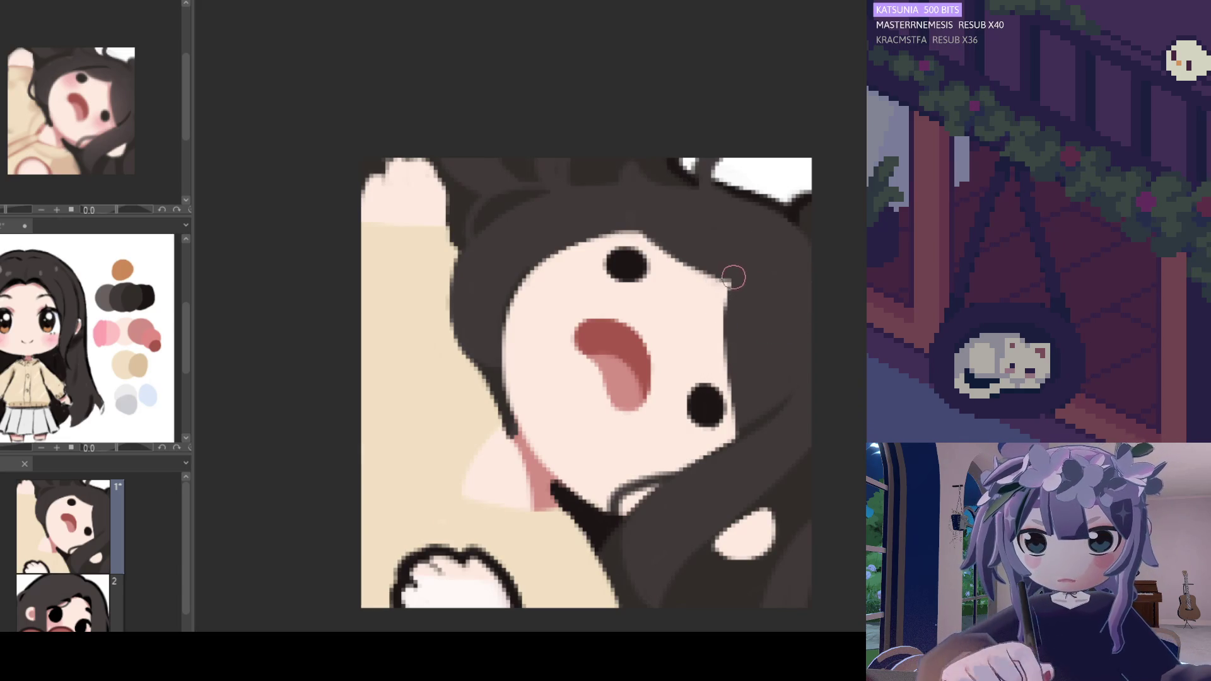
{"action": "left_click_drag", "start_coordinate": [731, 278], "coordinate": [721, 368]}
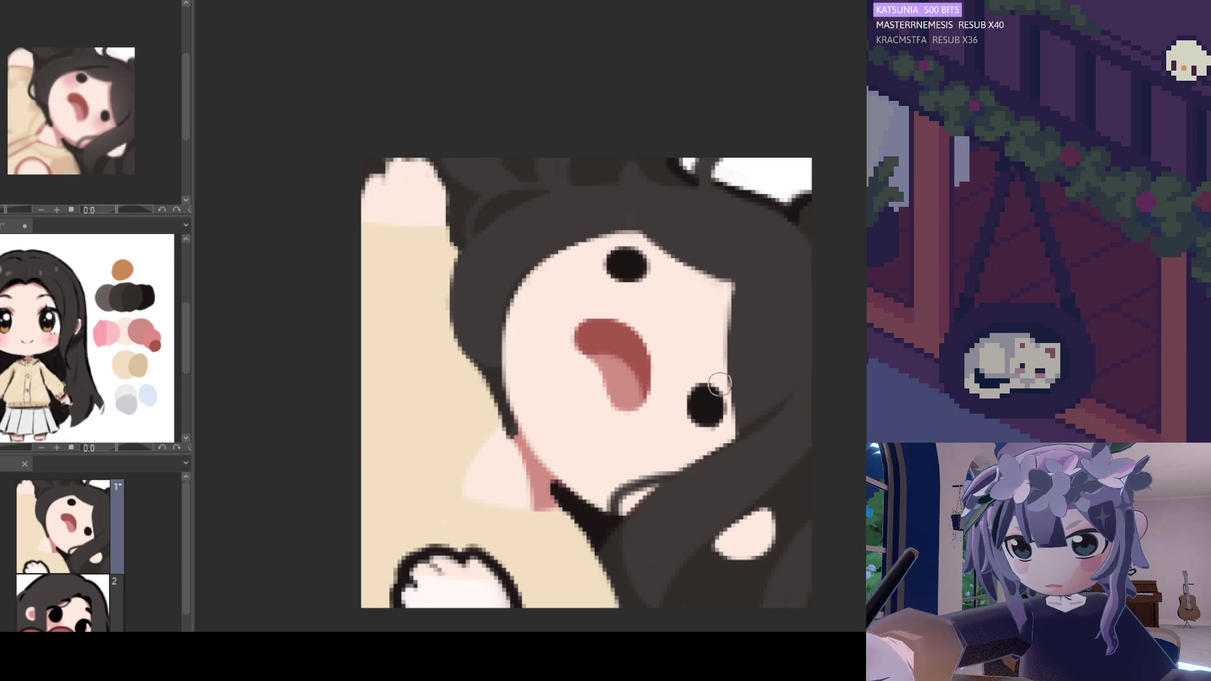
{"action": "left_click_drag", "start_coordinate": [738, 277], "coordinate": [726, 336]}
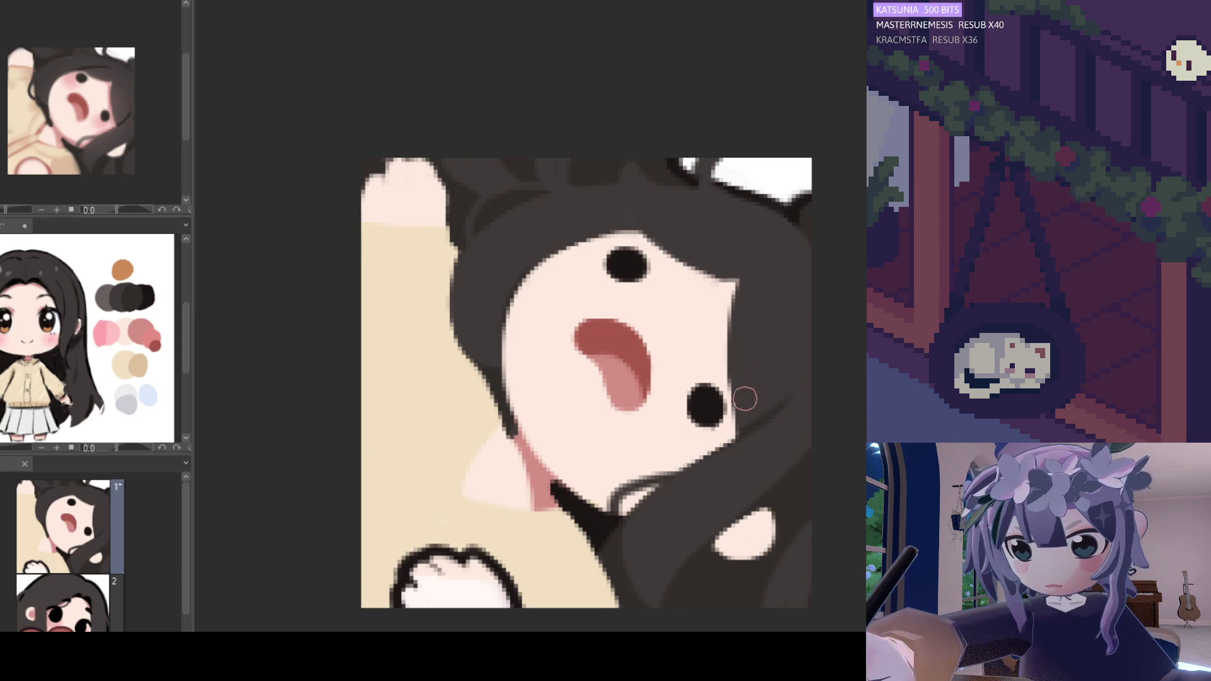
- With the canvas flipped horizontally, paint dark hair along the face's left edge
{"action": "key", "text": "h"}
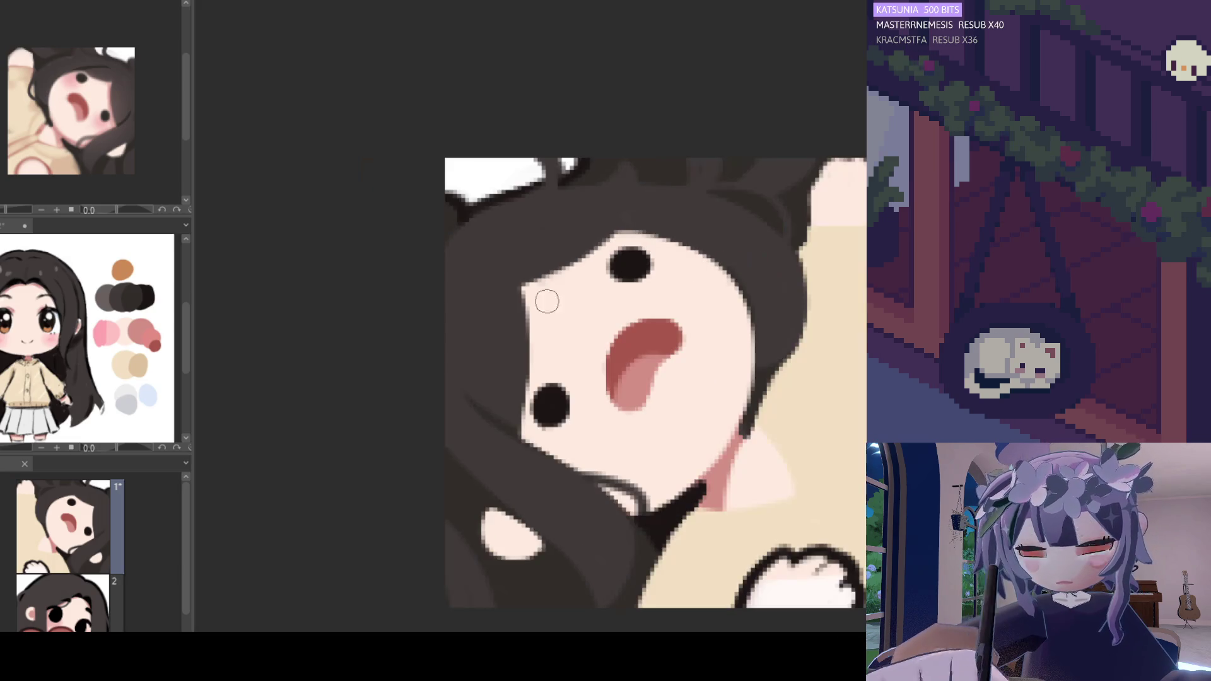
{"action": "left_click_drag", "start_coordinate": [508, 287], "coordinate": [509, 373]}
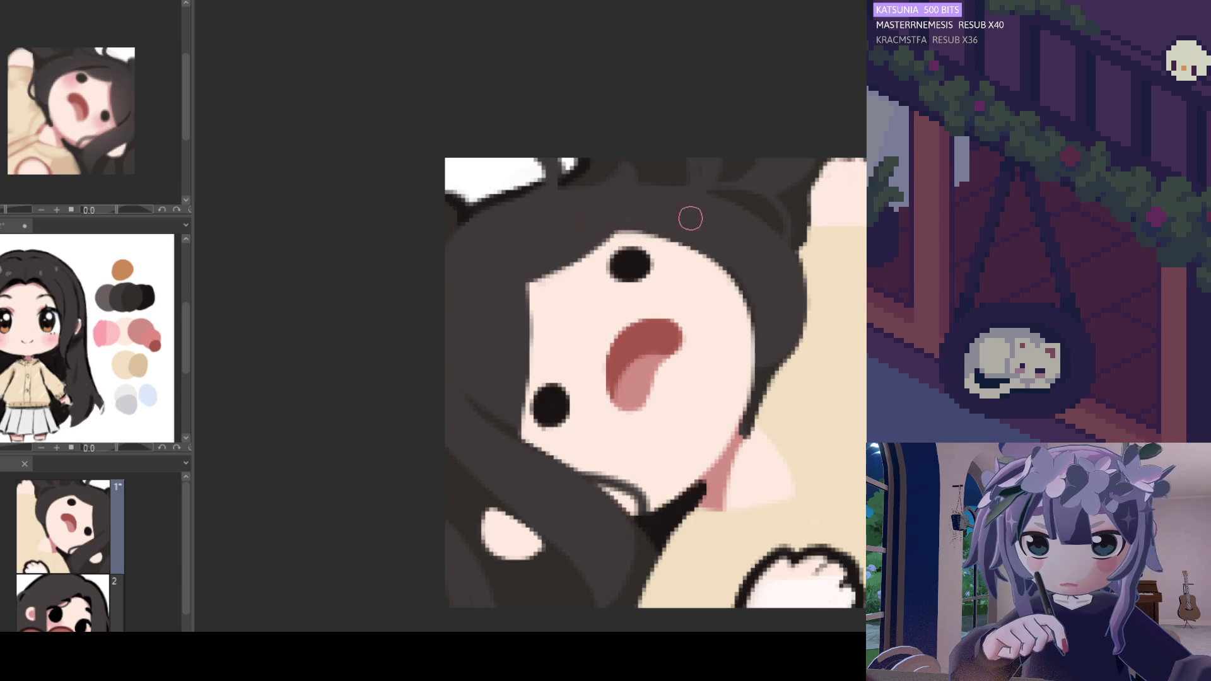
{"action": "key", "text": "h"}
{"action": "scroll", "coordinate": [719, 235], "scroll_direction": "down", "scroll_amount": 5}
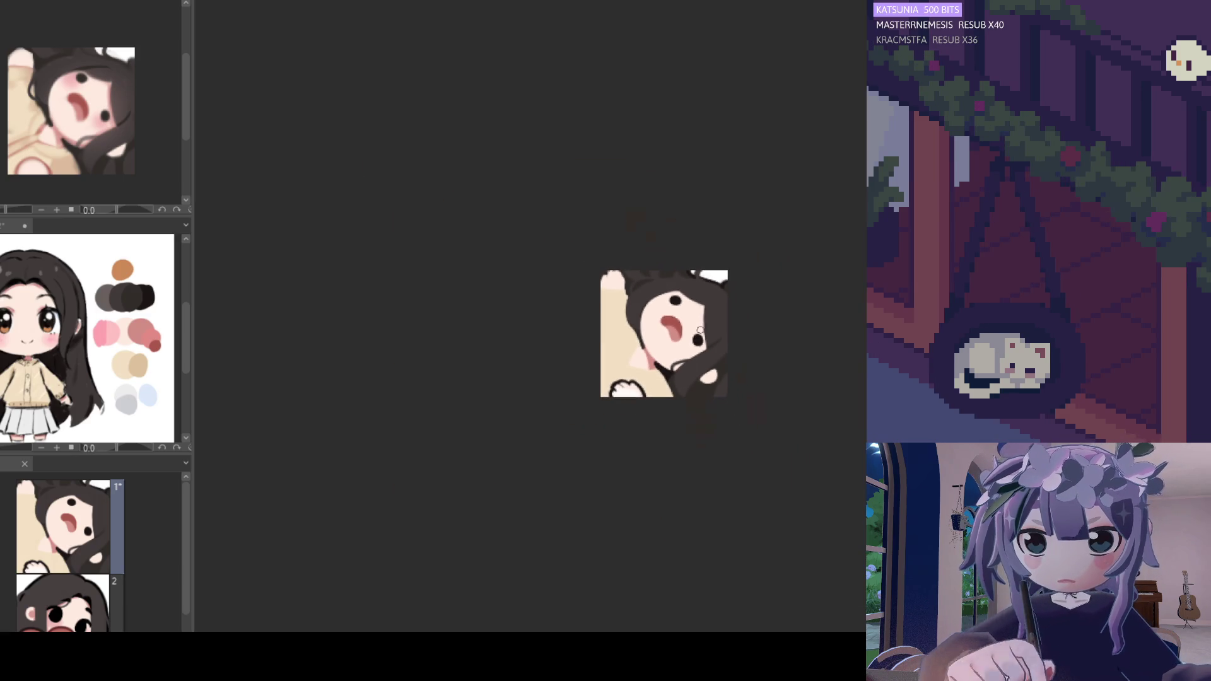
- Eyedrop a pink tone from the mouth and neck area of the emote
{"action": "scroll", "coordinate": [704, 332], "scroll_direction": "up", "scroll_amount": 3}
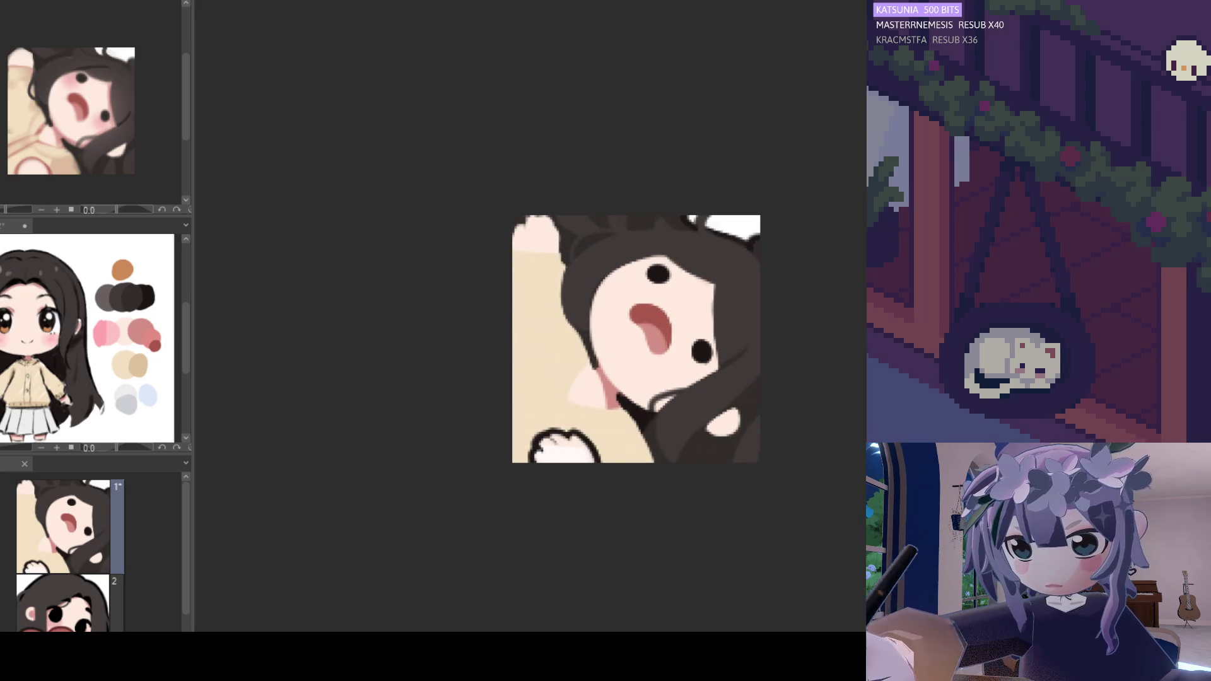
{"action": "left_click_drag", "start_coordinate": [596, 389], "coordinate": [616, 384]}
{"action": "left_click", "coordinate": [608, 392]}
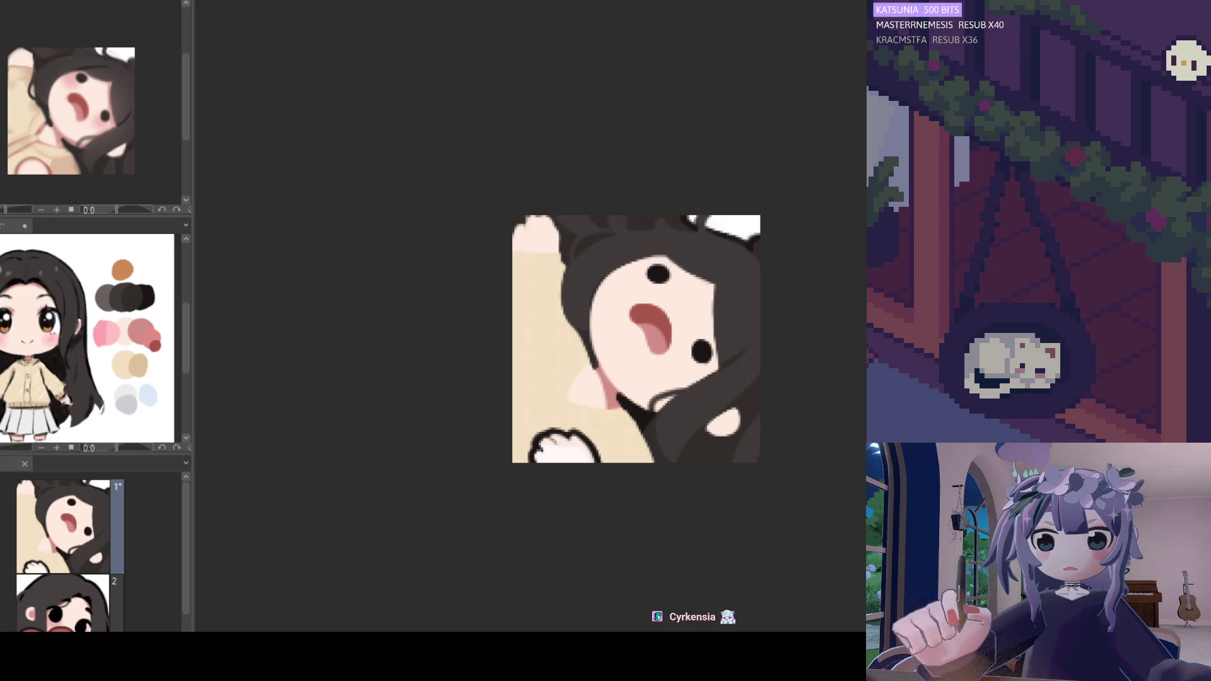
{"action": "left_click", "coordinate": [643, 419]}
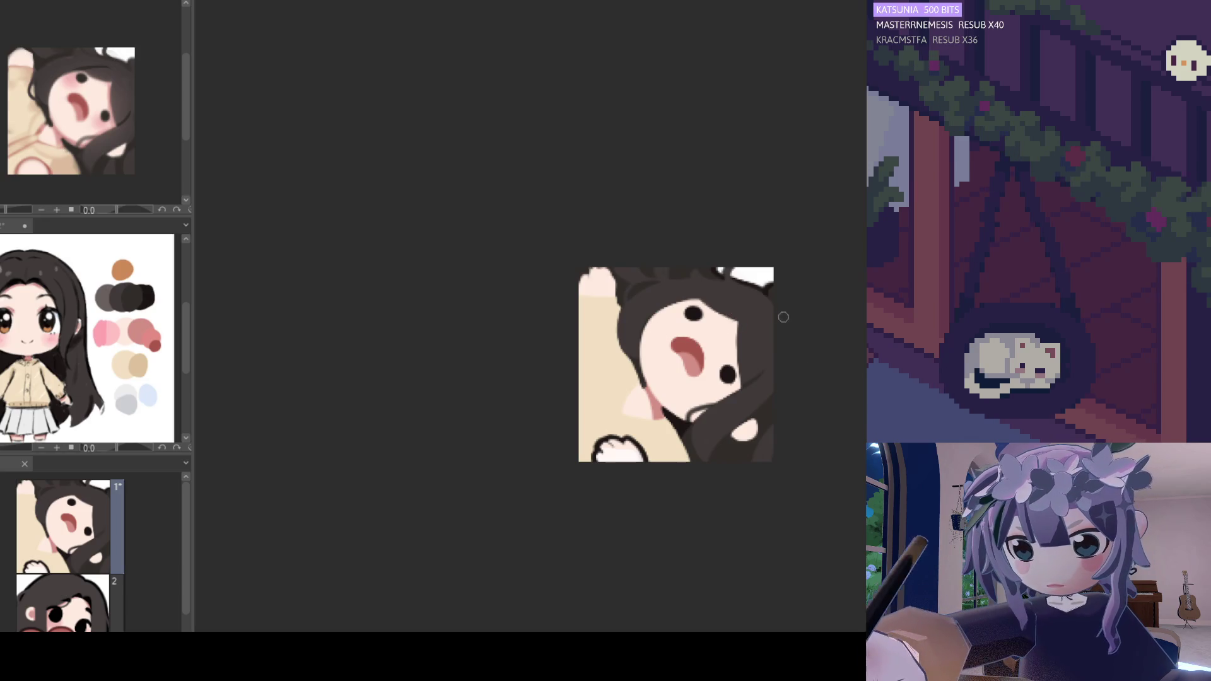
{"action": "scroll", "coordinate": [744, 322], "scroll_direction": "up", "scroll_amount": 2}
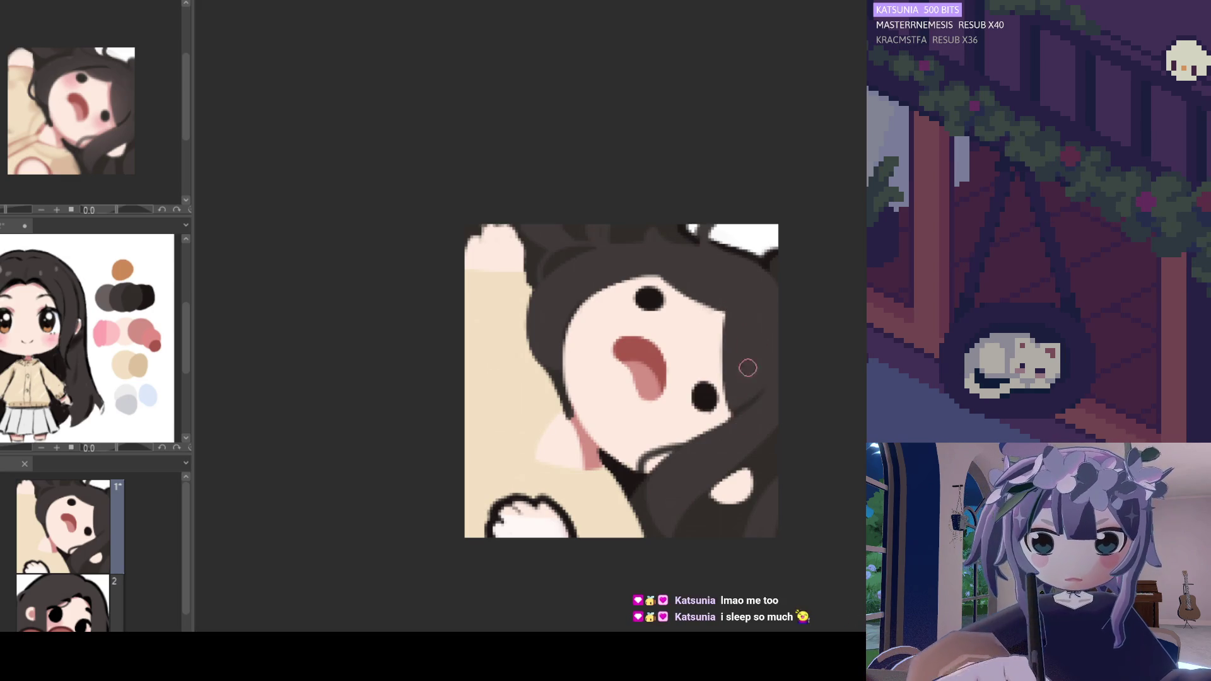
{"action": "left_click_drag", "start_coordinate": [725, 423], "coordinate": [733, 375]}
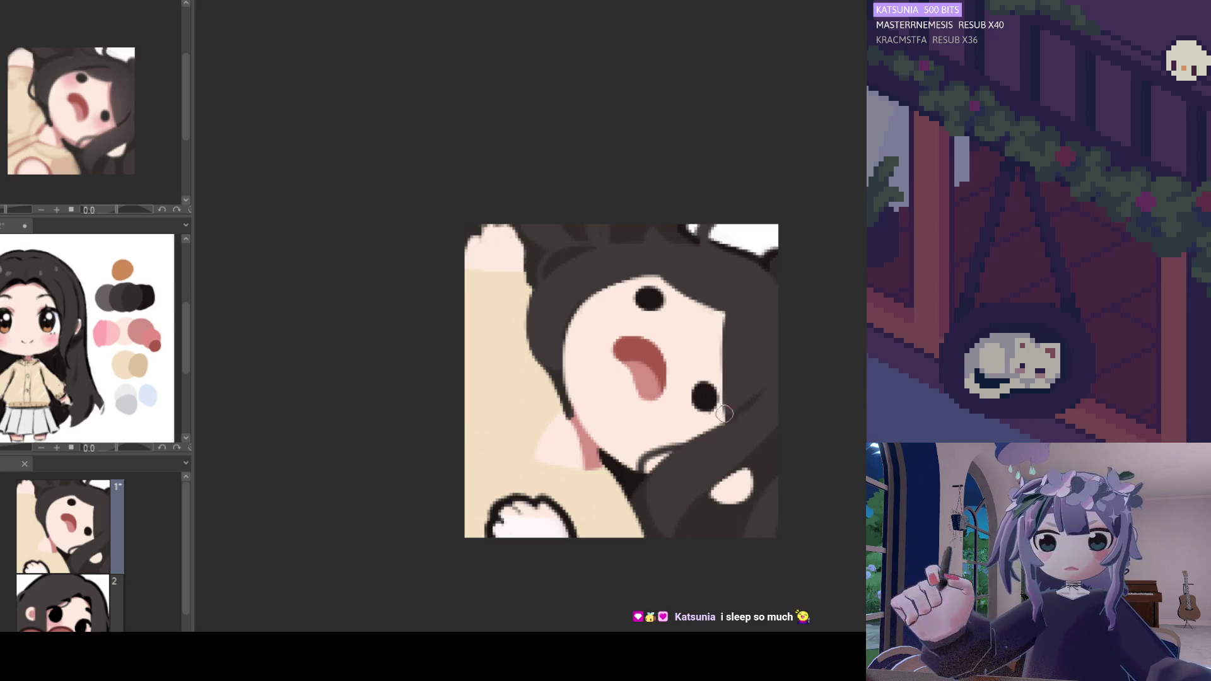
{"action": "left_click_drag", "start_coordinate": [725, 346], "coordinate": [719, 430]}
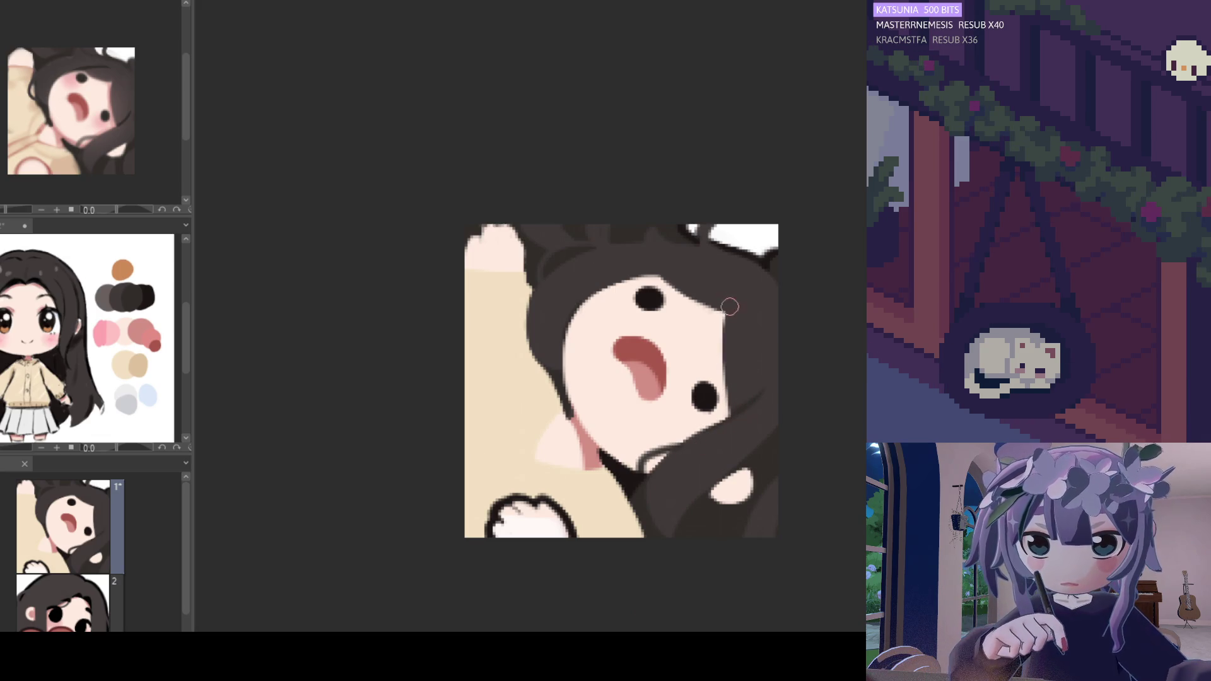
{"action": "left_click_drag", "start_coordinate": [730, 297], "coordinate": [739, 410]}
{"action": "key", "text": "h"}
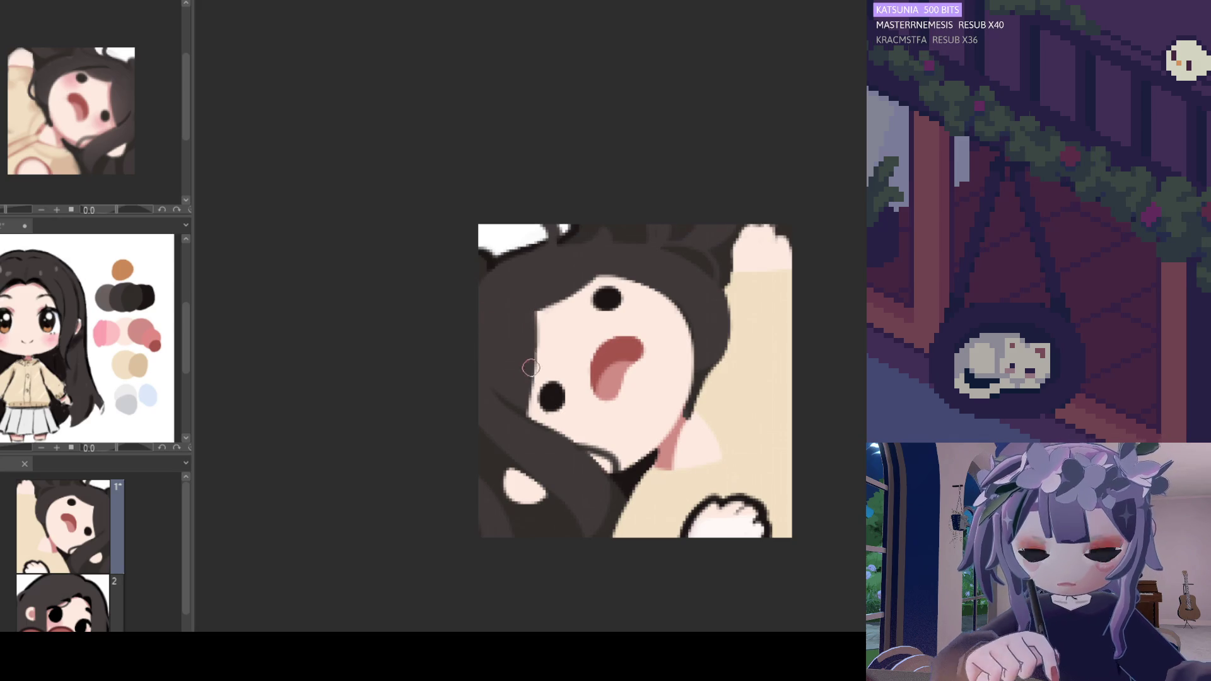
{"action": "left_click_drag", "start_coordinate": [533, 312], "coordinate": [533, 413]}
{"action": "left_click_drag", "start_coordinate": [532, 302], "coordinate": [533, 416]}
{"action": "key", "text": "ctrl+z"}
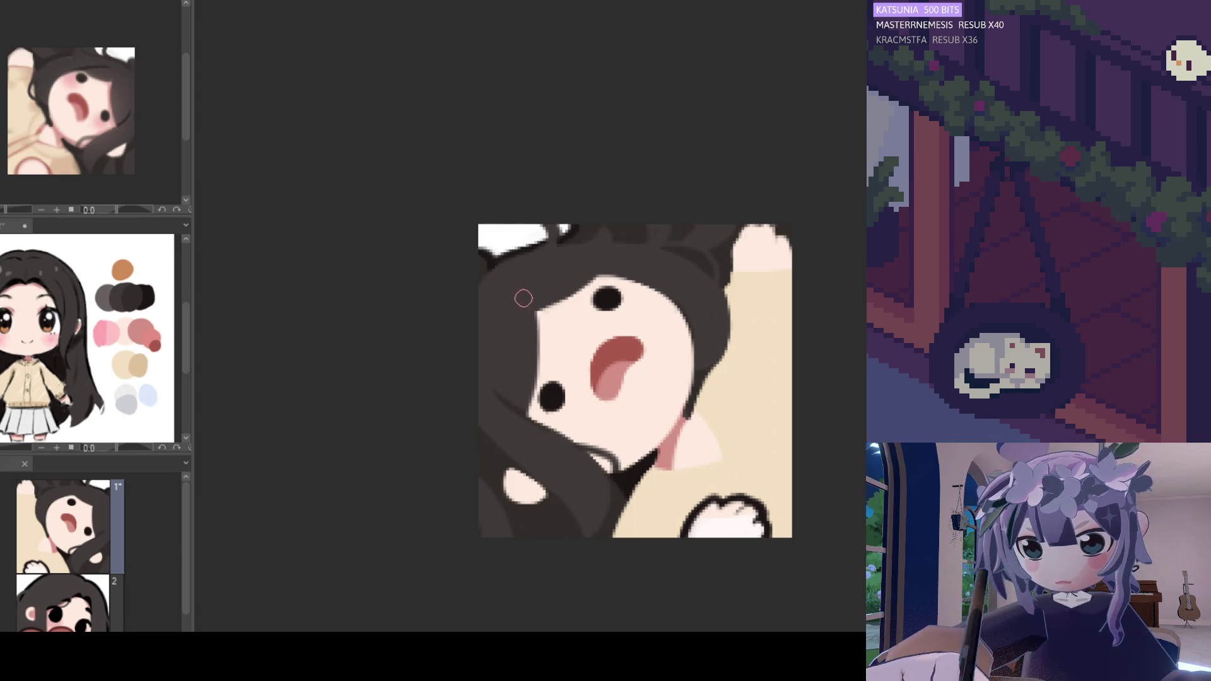
{"action": "key", "text": "h"}
{"action": "key", "text": "h"}
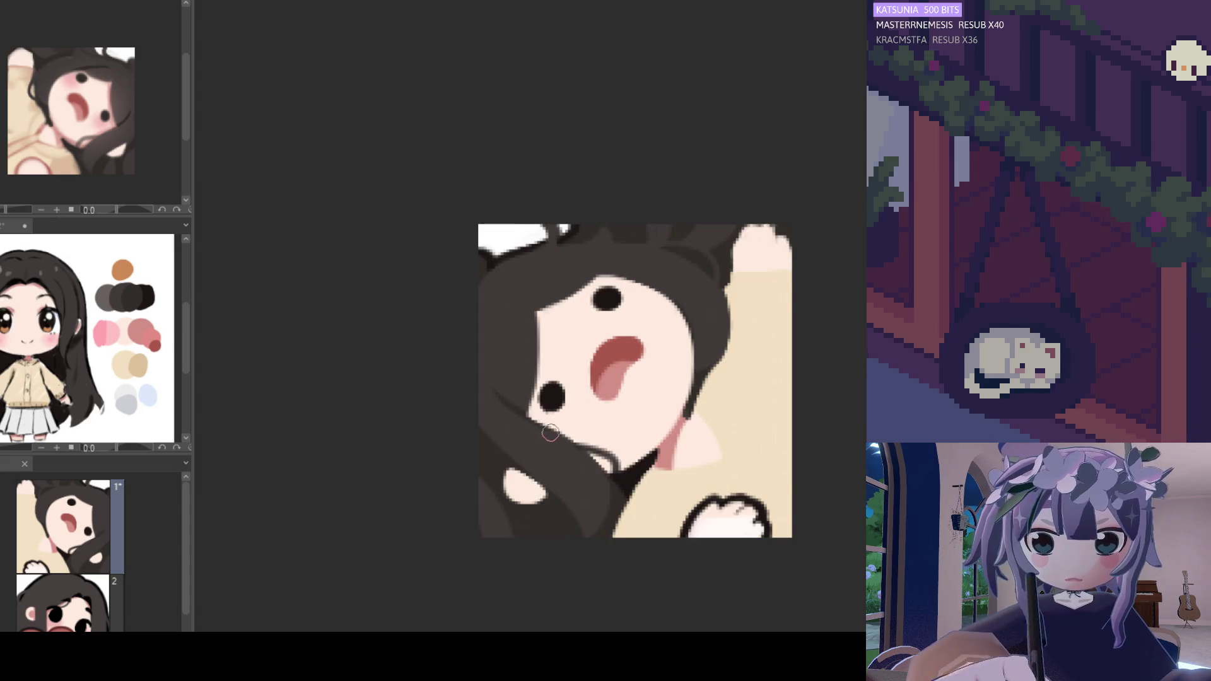
{"action": "left_click_drag", "start_coordinate": [530, 416], "coordinate": [615, 468]}
{"action": "mouse_move", "coordinate": [571, 436]}
{"action": "left_mouse_down"}
{"action": "mouse_move", "coordinate": [609, 463]}
{"action": "mouse_move", "coordinate": [599, 437]}
{"action": "left_mouse_up"}
{"action": "key", "text": "h"}
{"action": "left_click_drag", "start_coordinate": [706, 424], "coordinate": [638, 483]}
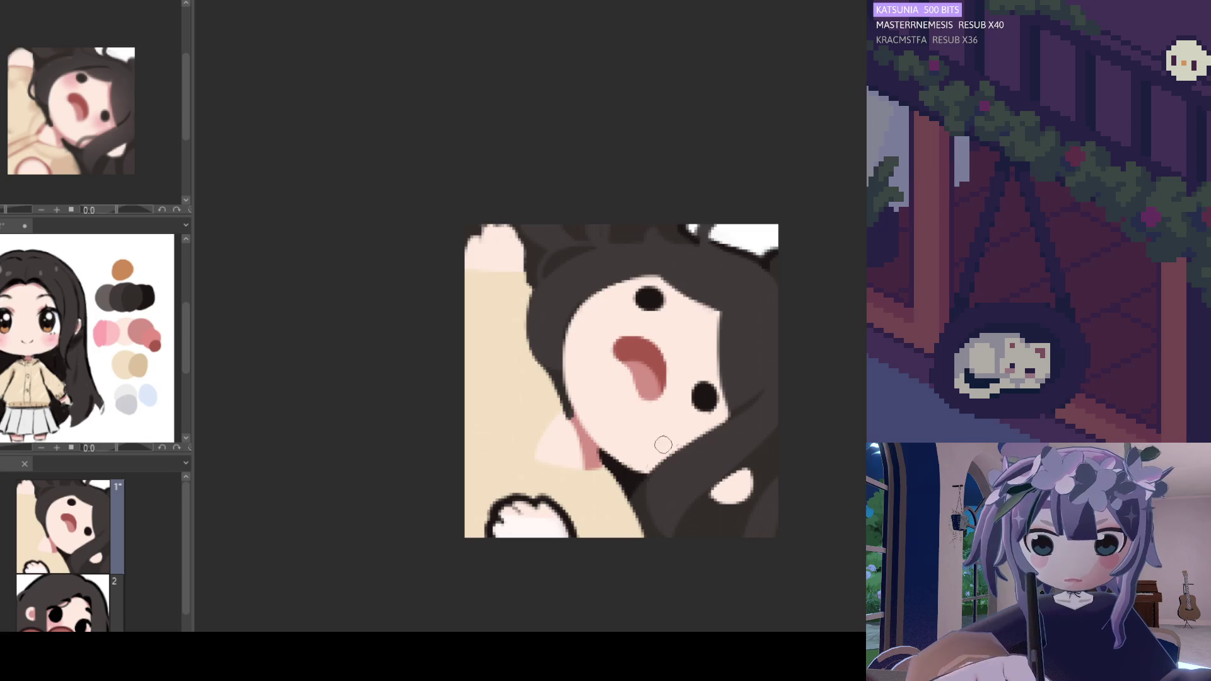
{"action": "left_click_drag", "start_coordinate": [706, 428], "coordinate": [637, 482]}
{"action": "key", "text": "ctrl+z"}
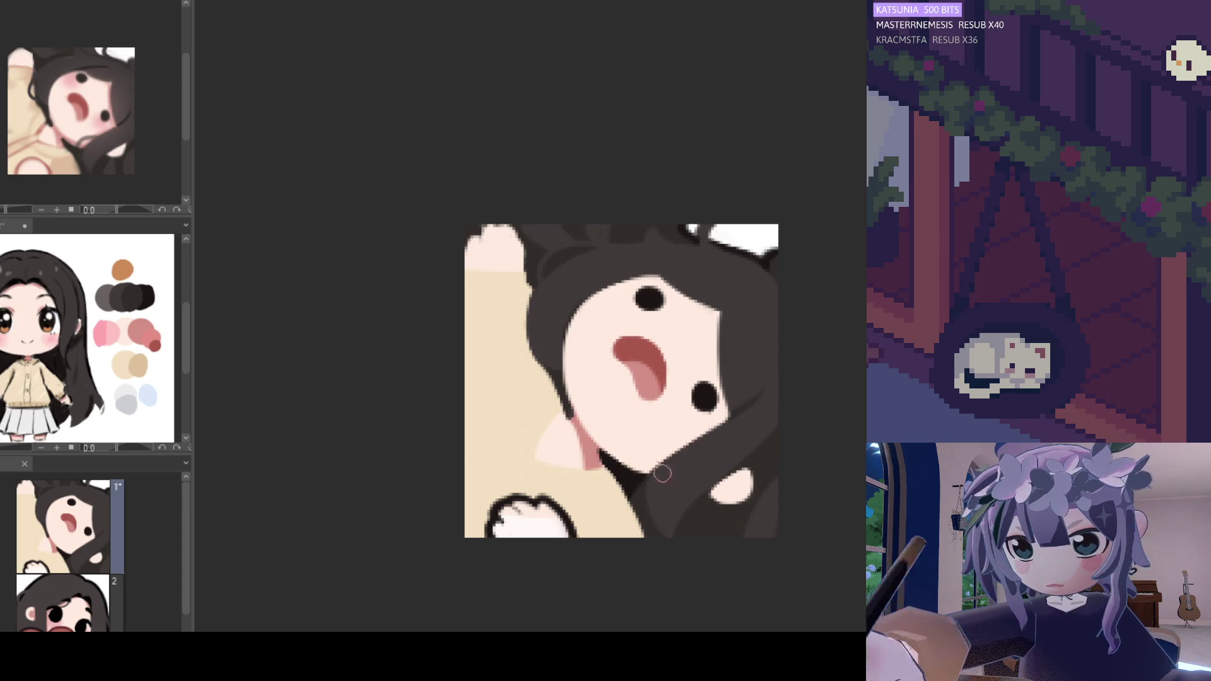
{"action": "left_click", "coordinate": [587, 448], "text": "alt"}
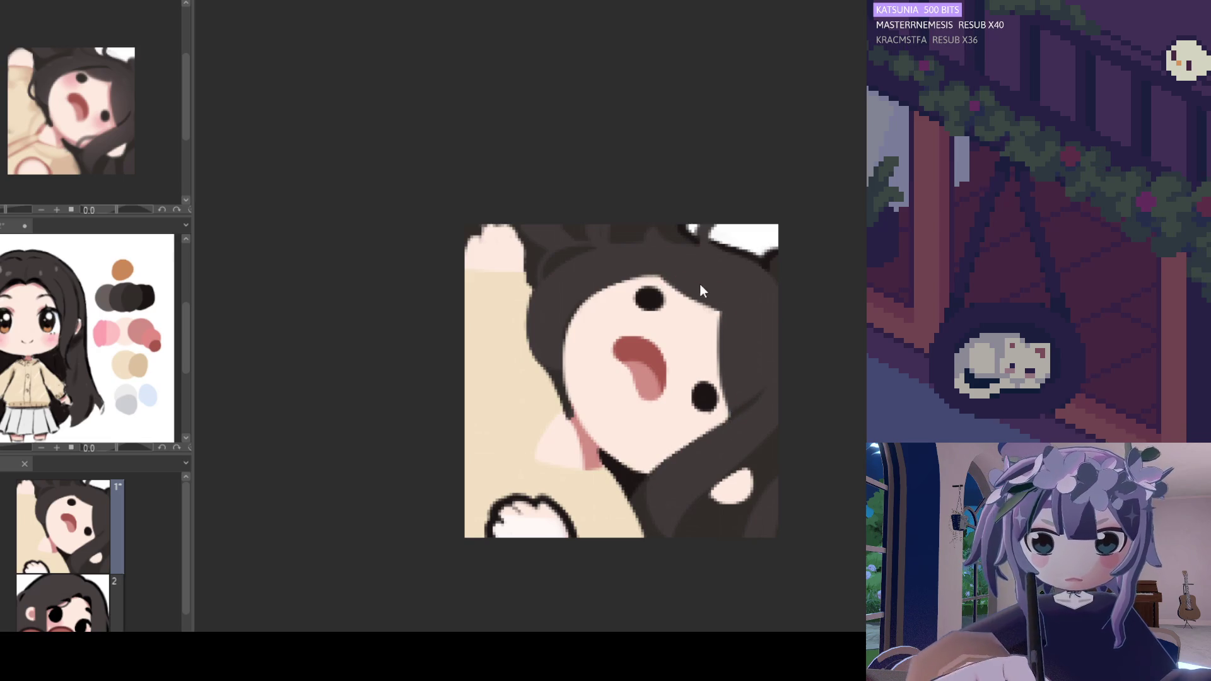
{"action": "left_click_drag", "start_coordinate": [653, 265], "coordinate": [709, 296]}
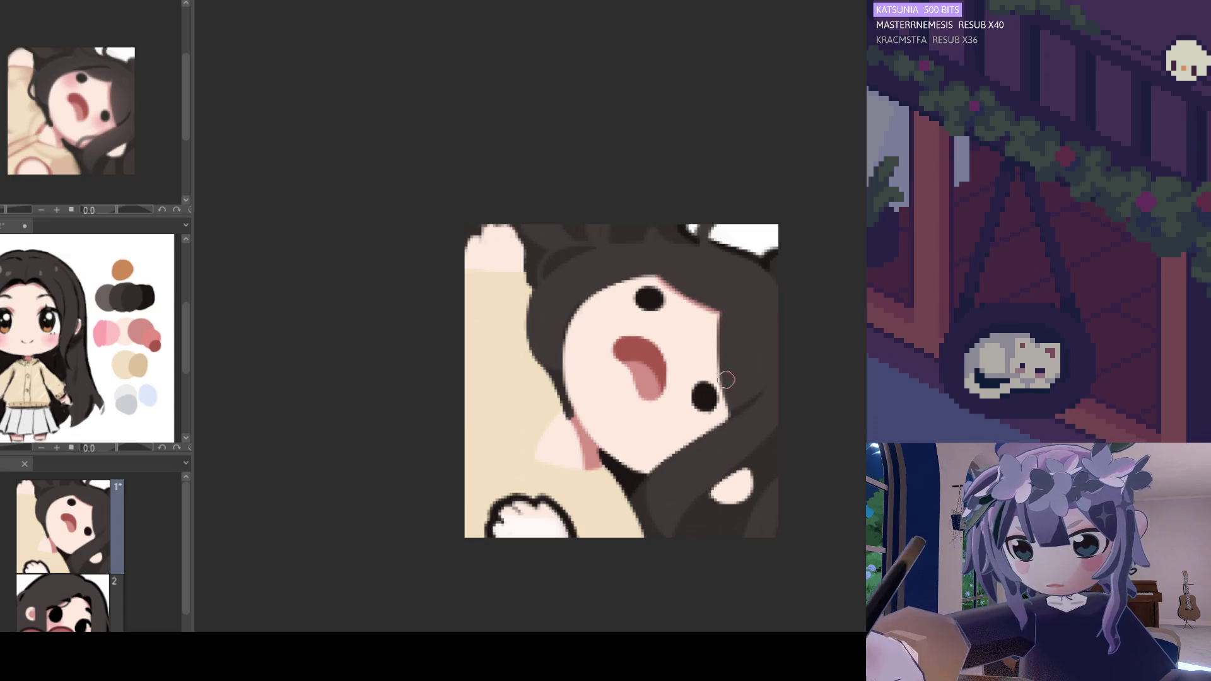
{"action": "mouse_move", "coordinate": [725, 300]}
{"action": "left_mouse_down"}
{"action": "mouse_move", "coordinate": [736, 408]}
{"action": "mouse_move", "coordinate": [691, 445]}
{"action": "left_mouse_up"}
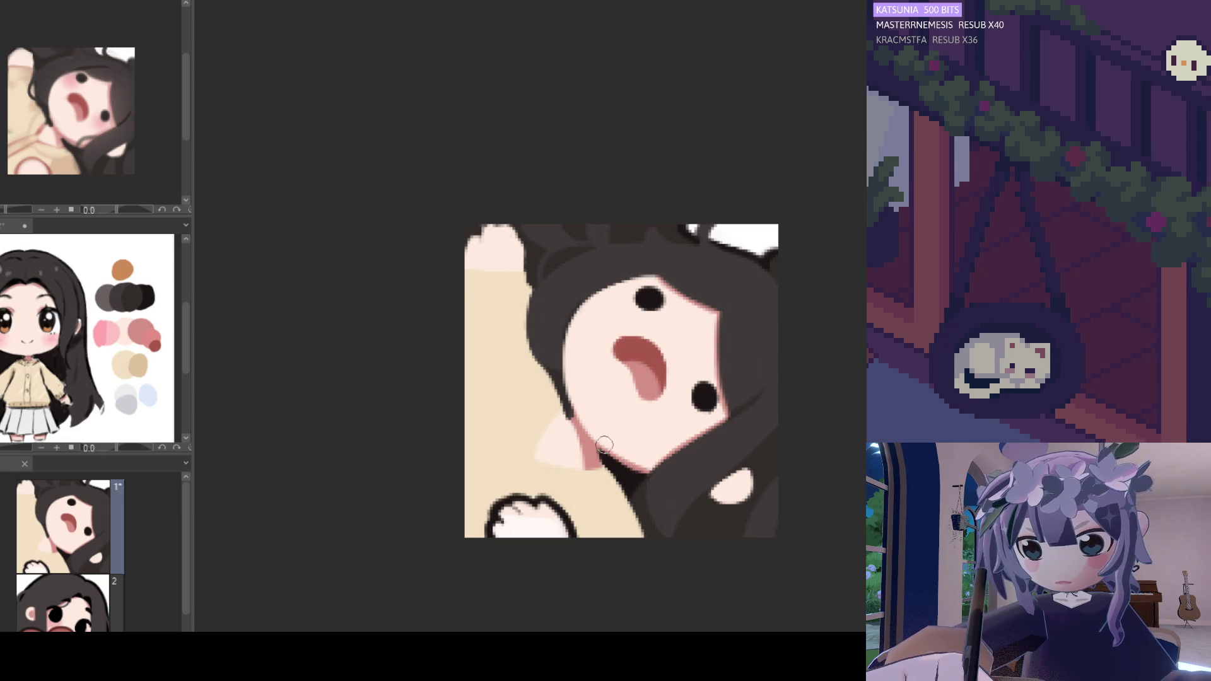
{"action": "mouse_move", "coordinate": [580, 470]}
{"action": "left_mouse_down"}
{"action": "mouse_move", "coordinate": [633, 470]}
{"action": "mouse_move", "coordinate": [608, 441]}
{"action": "left_mouse_up"}
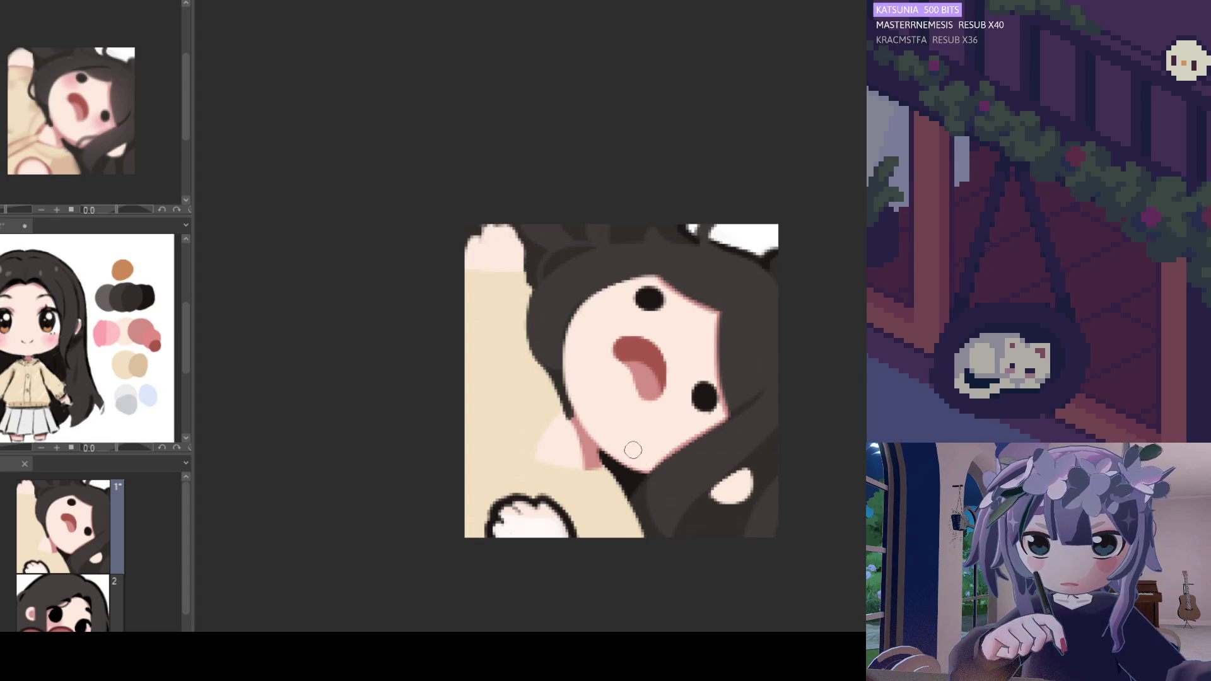
{"action": "key", "text": "h"}
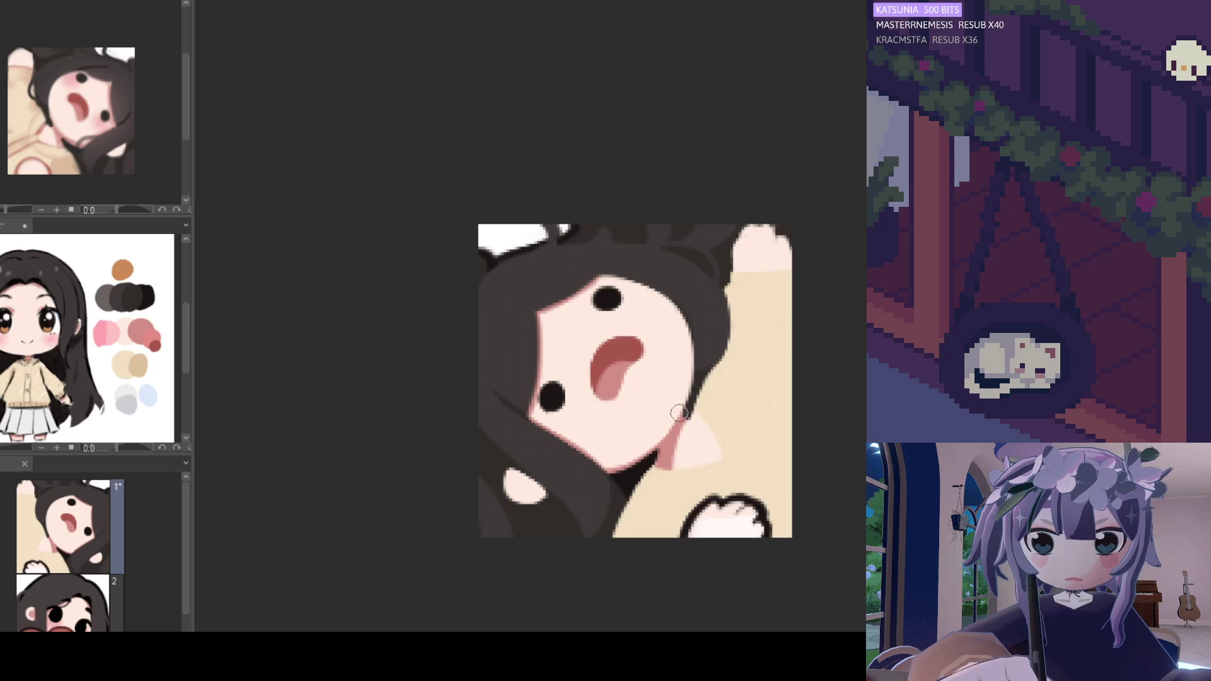
{"action": "key", "text": "h"}
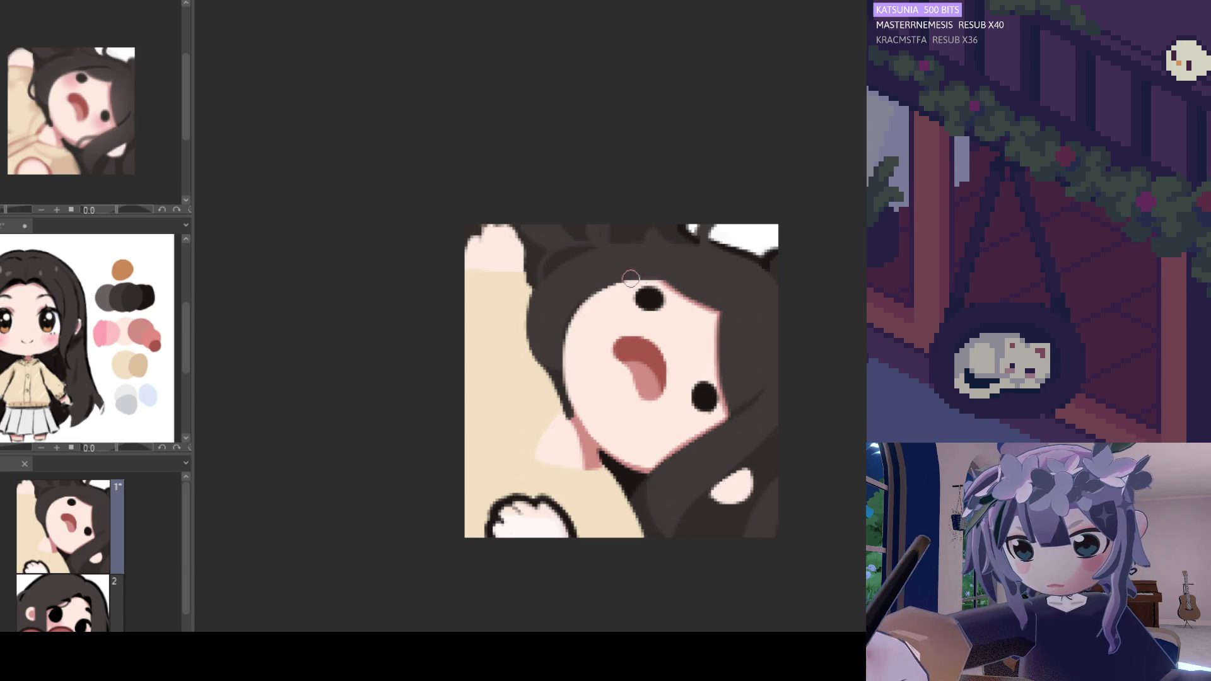
{"action": "left_click_drag", "start_coordinate": [613, 285], "coordinate": [657, 281]}
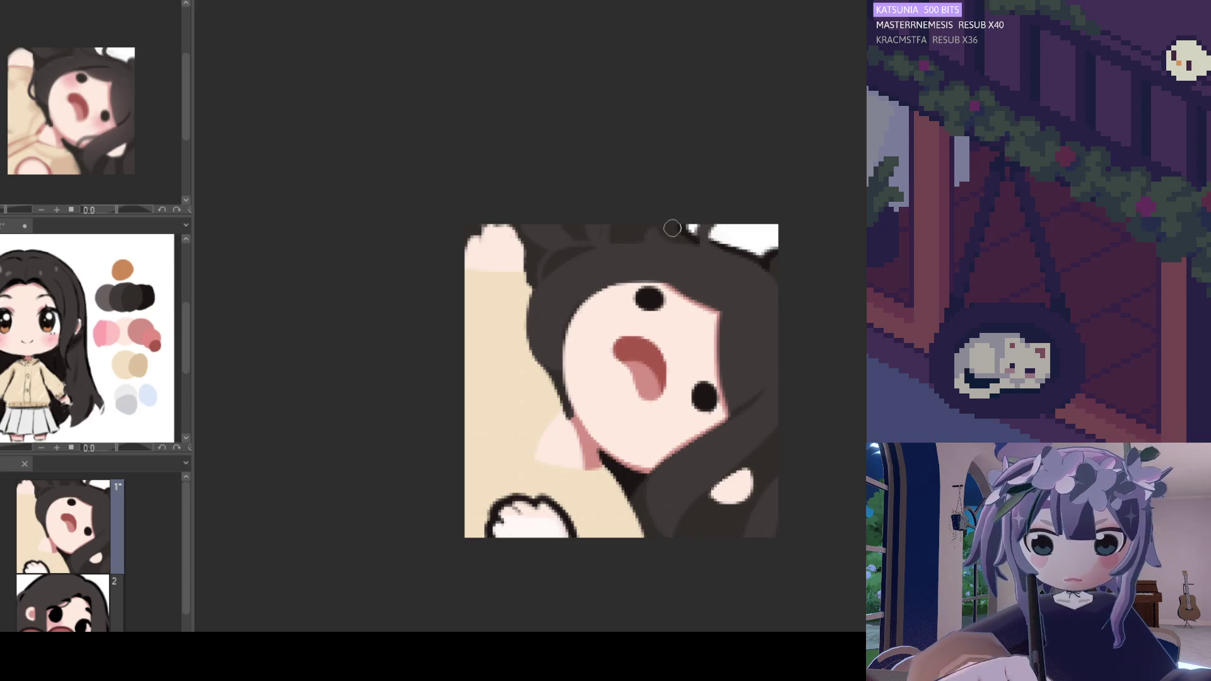
{"action": "scroll", "coordinate": [707, 235], "scroll_direction": "down", "scroll_amount": 5}
{"action": "scroll", "coordinate": [707, 314], "scroll_direction": "up", "scroll_amount": 4}
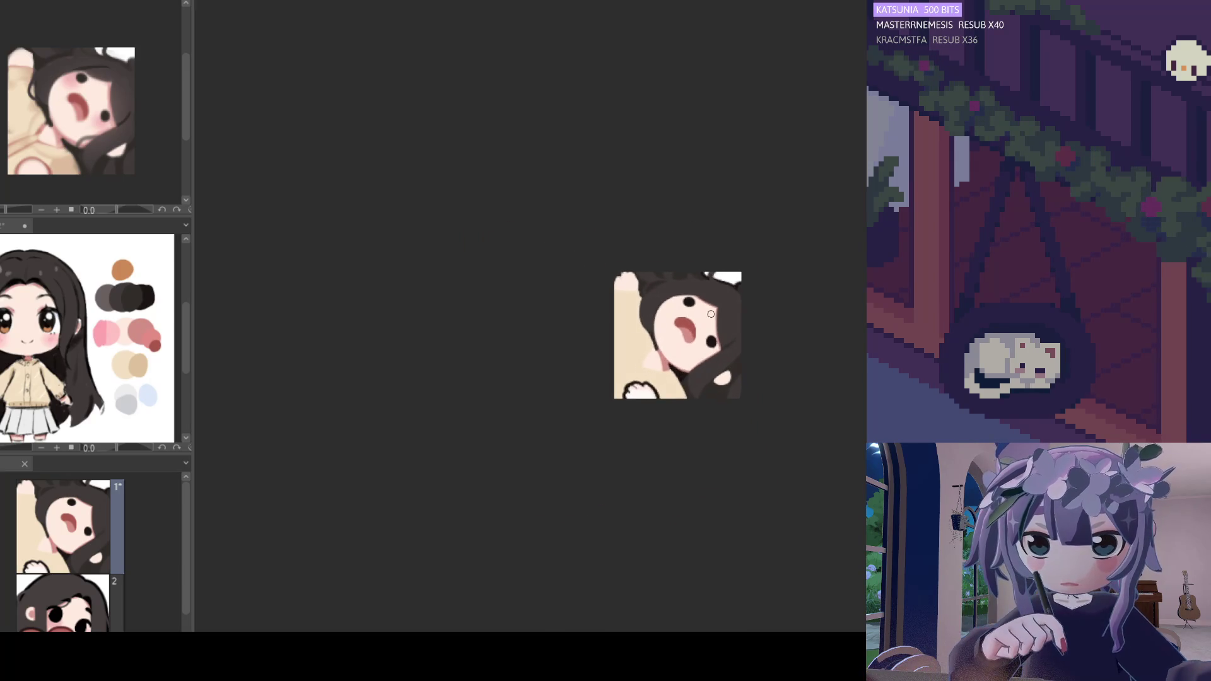
{"action": "scroll", "coordinate": [708, 314], "scroll_direction": "up", "scroll_amount": 1}
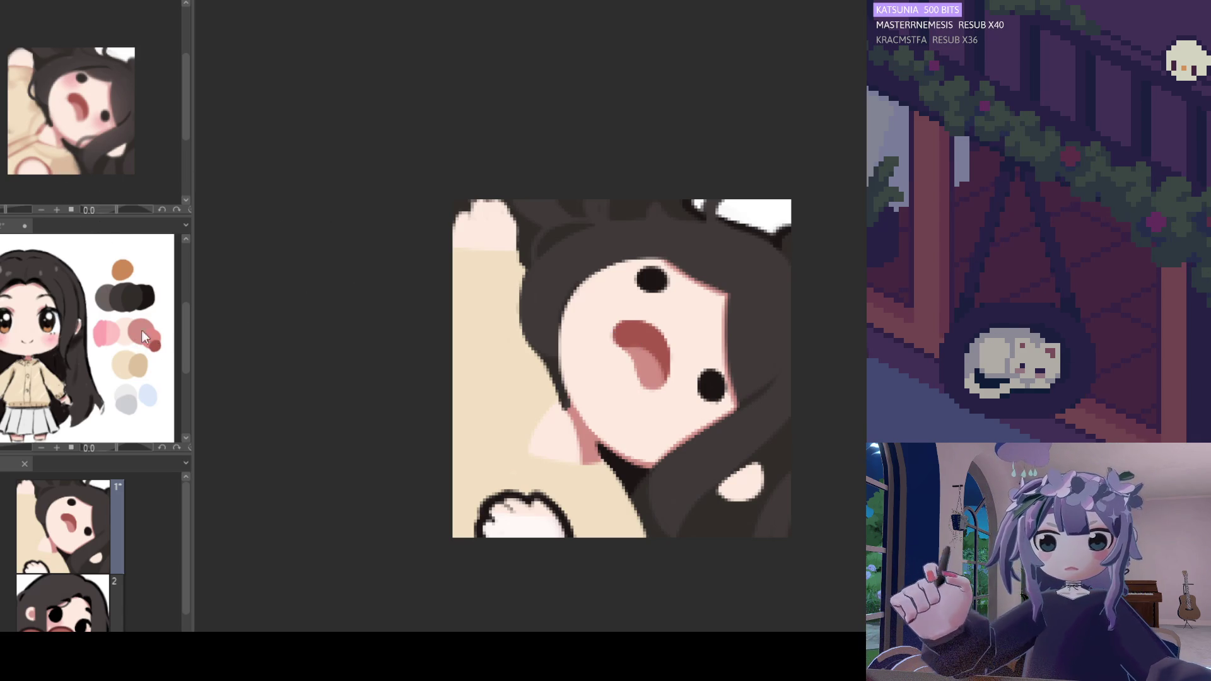
- Sample a pink and airbrush a deeper blush beside the upper eye, replacing a faint first stroke
{"action": "left_click", "coordinate": [634, 350], "text": "alt"}
{"action": "left_click", "coordinate": [624, 290], "text": "alt"}
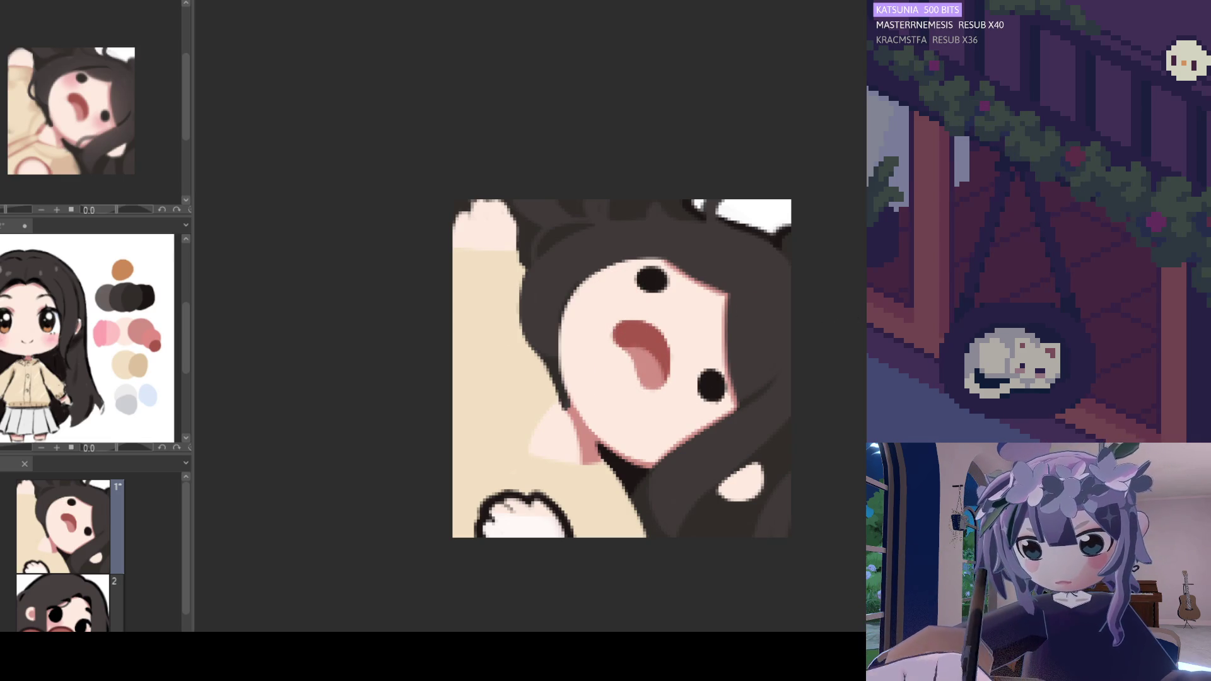
{"action": "mouse_move", "coordinate": [637, 283]}
{"action": "left_mouse_down"}
{"action": "mouse_move", "coordinate": [626, 292]}
{"action": "mouse_move", "coordinate": [654, 280]}
{"action": "left_mouse_up"}
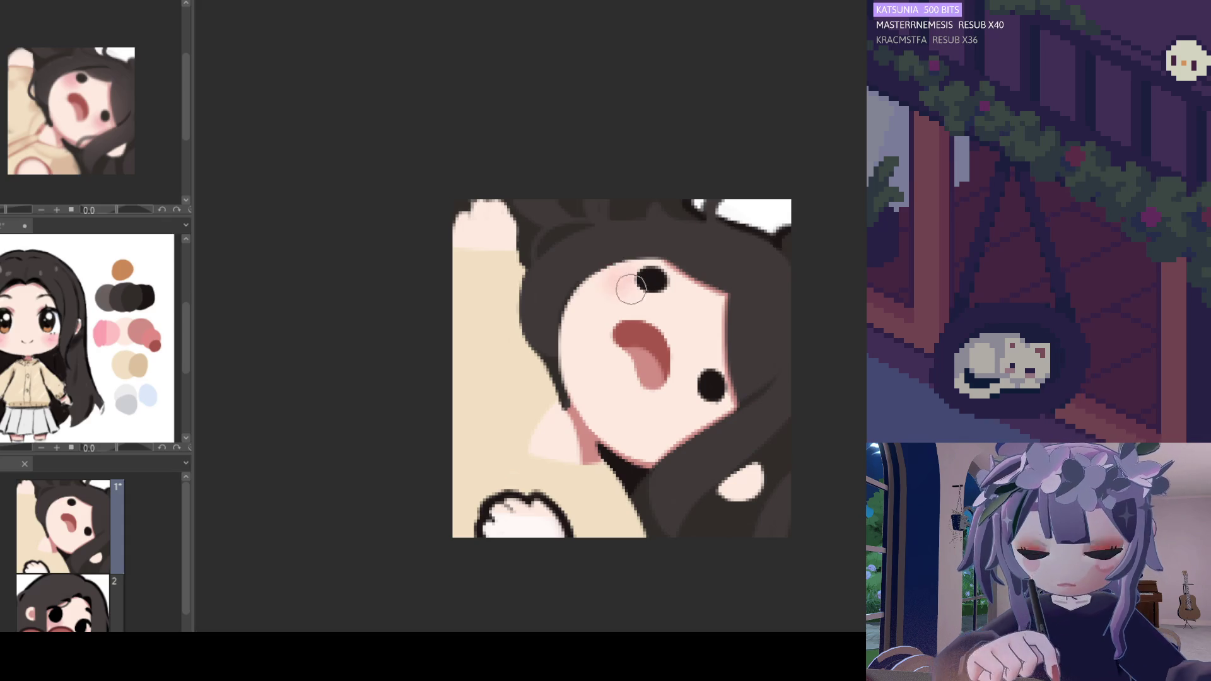
{"action": "key", "text": "ctrl+z"}
{"action": "left_click_drag", "start_coordinate": [611, 287], "coordinate": [618, 271]}
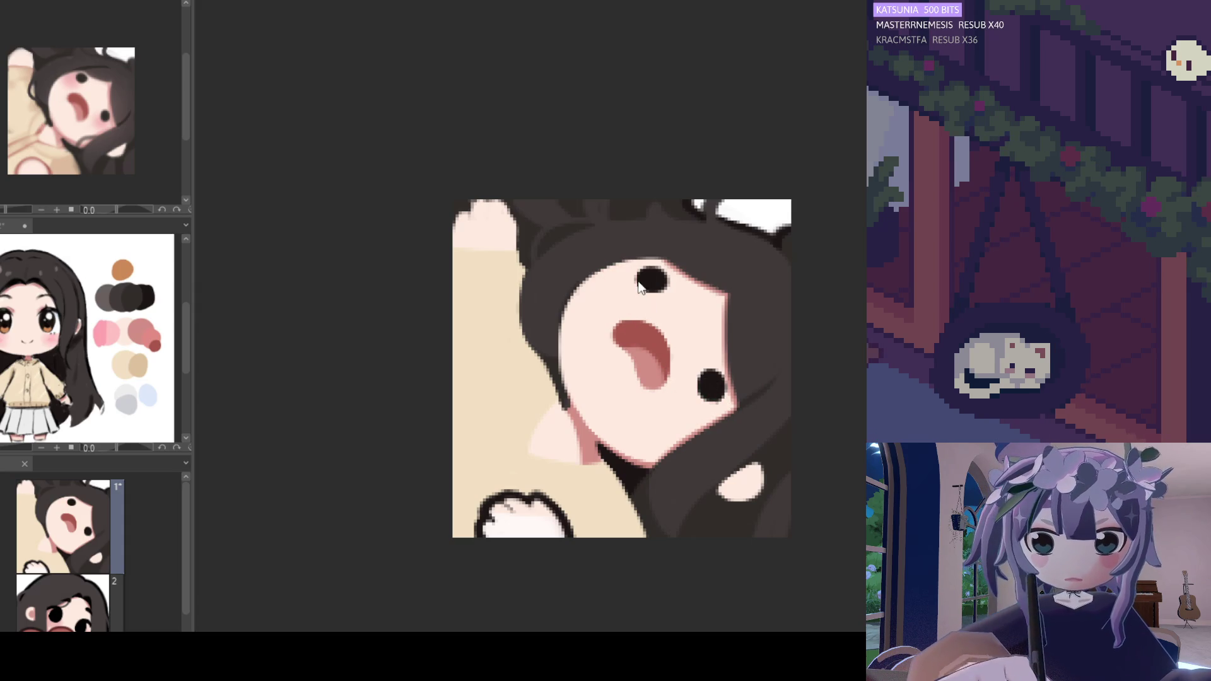
- Add a matching pink blush beside the lower eye
{"action": "mouse_move", "coordinate": [712, 409]}
{"action": "left_mouse_down"}
{"action": "mouse_move", "coordinate": [697, 413]}
{"action": "mouse_move", "coordinate": [691, 397]}
{"action": "left_mouse_up"}
{"action": "scroll", "coordinate": [691, 370], "scroll_direction": "down", "scroll_amount": 1}
{"action": "scroll", "coordinate": [691, 370], "scroll_direction": "down", "scroll_amount": 2}
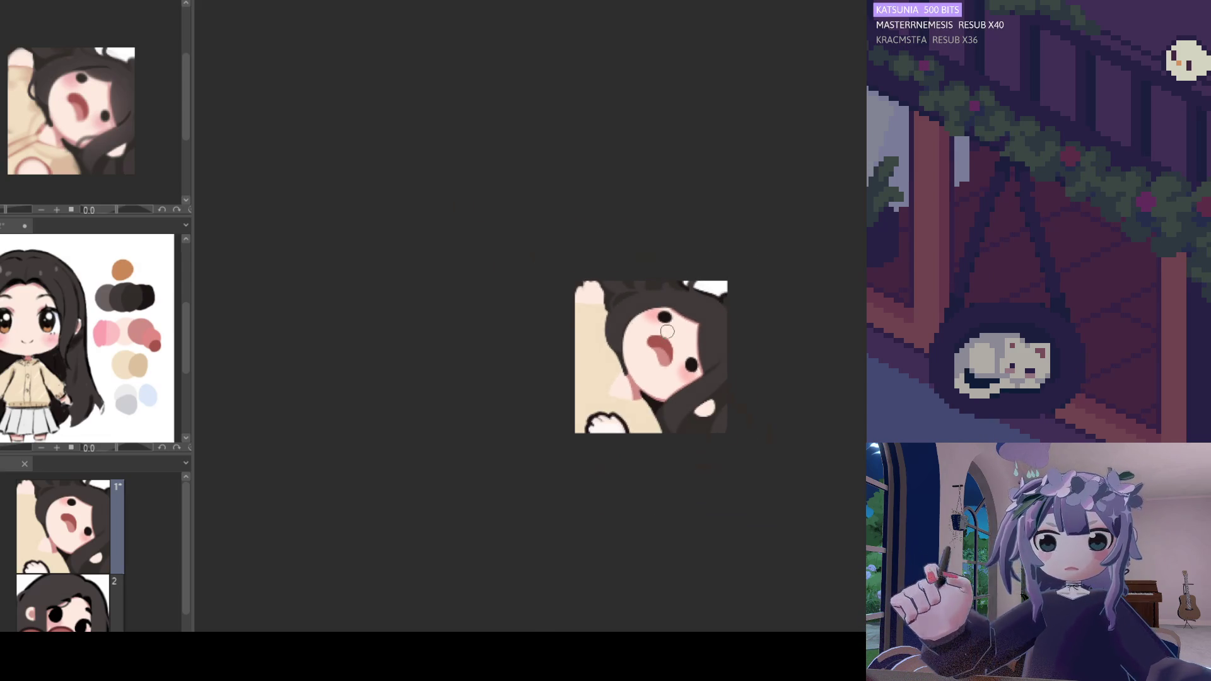
{"action": "scroll", "coordinate": [674, 347], "scroll_direction": "up", "scroll_amount": 3}
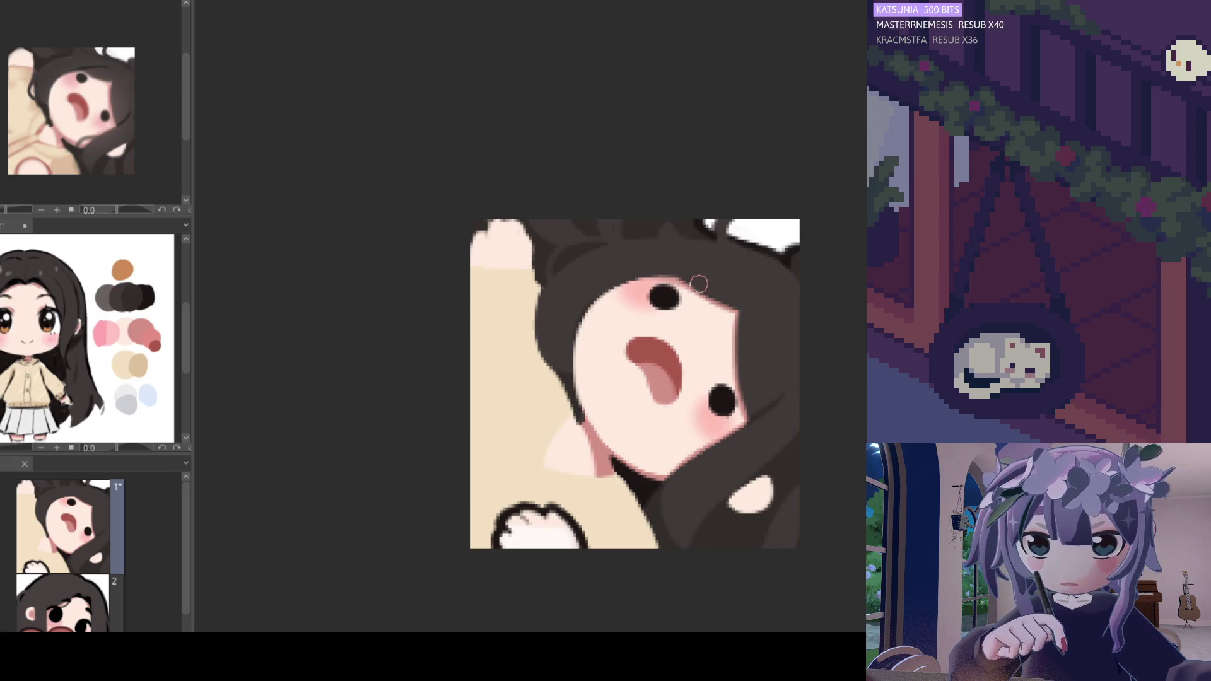
{"action": "scroll", "coordinate": [693, 306], "scroll_direction": "down", "scroll_amount": 2}
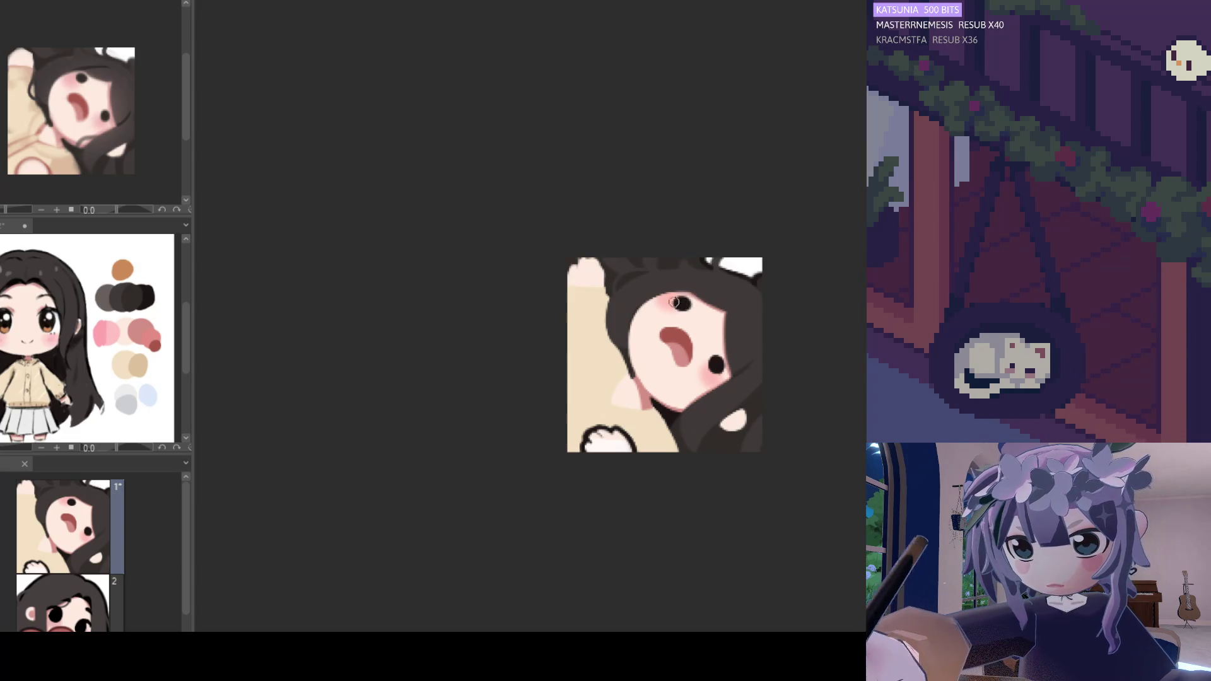
{"action": "scroll", "coordinate": [674, 299], "scroll_direction": "down", "scroll_amount": 1}
{"action": "scroll", "coordinate": [693, 301], "scroll_direction": "up", "scroll_amount": 3}
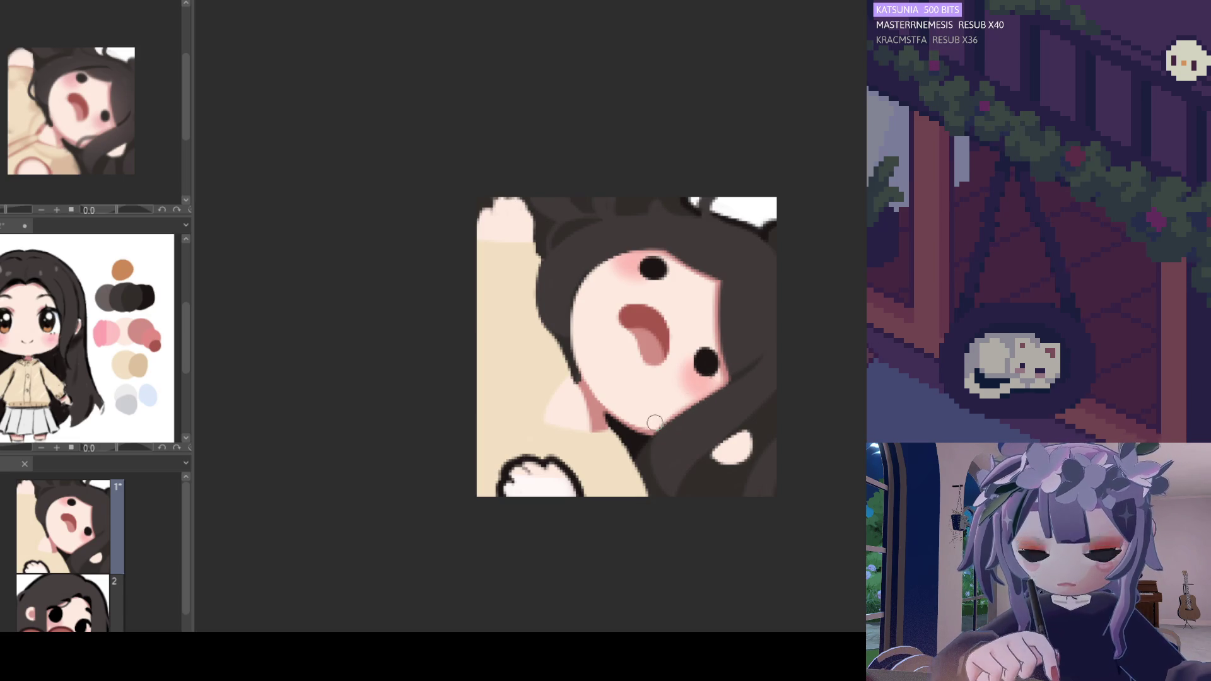
{"action": "scroll", "coordinate": [723, 324], "scroll_direction": "down", "scroll_amount": 4}
{"action": "scroll", "coordinate": [681, 301], "scroll_direction": "up", "scroll_amount": 4}
{"action": "scroll", "coordinate": [681, 301], "scroll_direction": "up", "scroll_amount": 1}
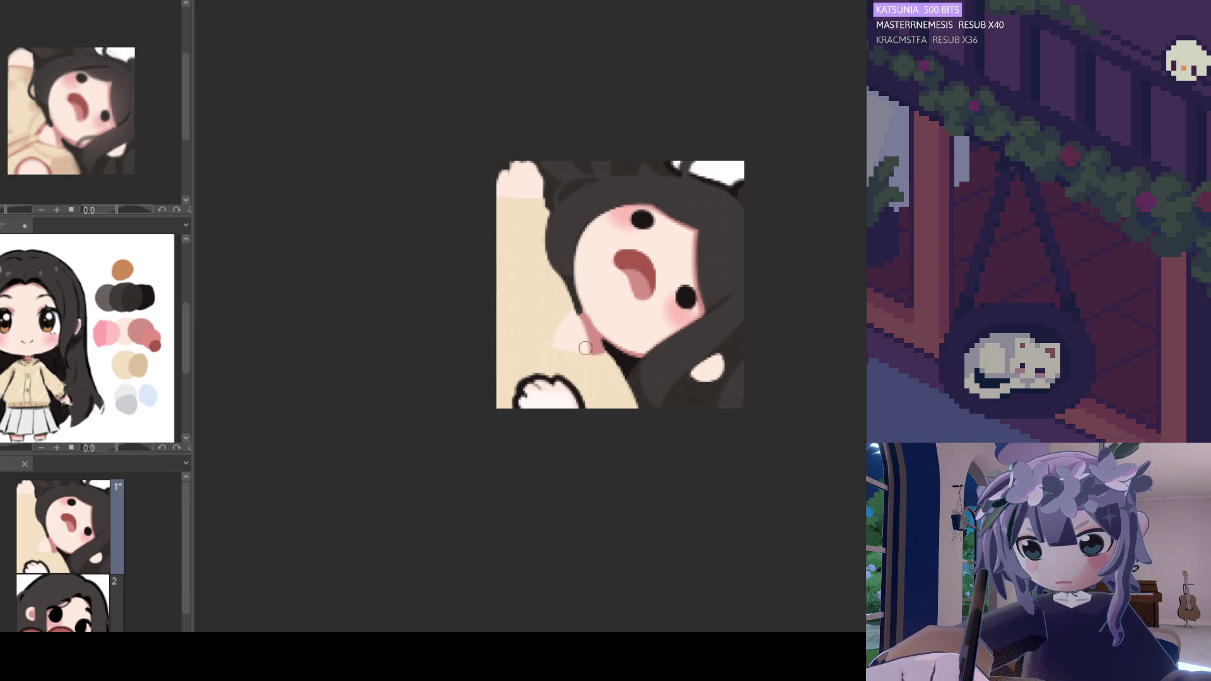
{"action": "key", "text": "h"}
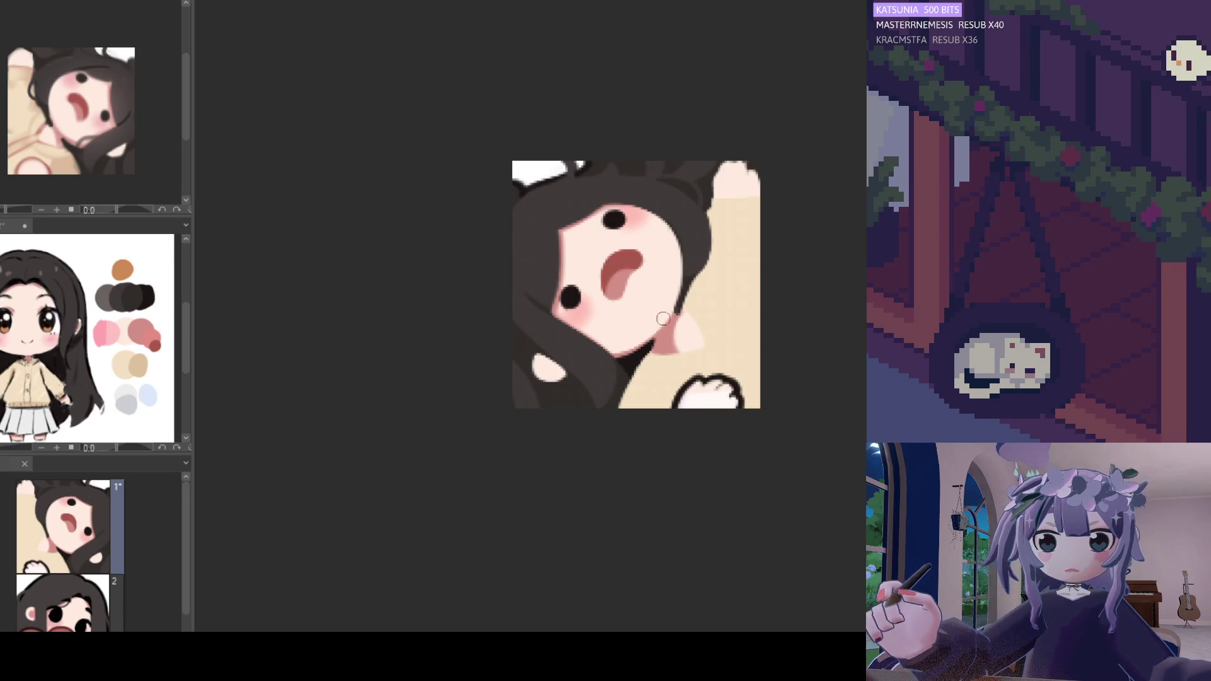
- Return the canvas to normal orientation and repaint the pale spot in the lower-right hair
{"action": "scroll", "coordinate": [643, 309], "scroll_direction": "down", "scroll_amount": 3}
{"action": "scroll", "coordinate": [638, 264], "scroll_direction": "up", "scroll_amount": 3}
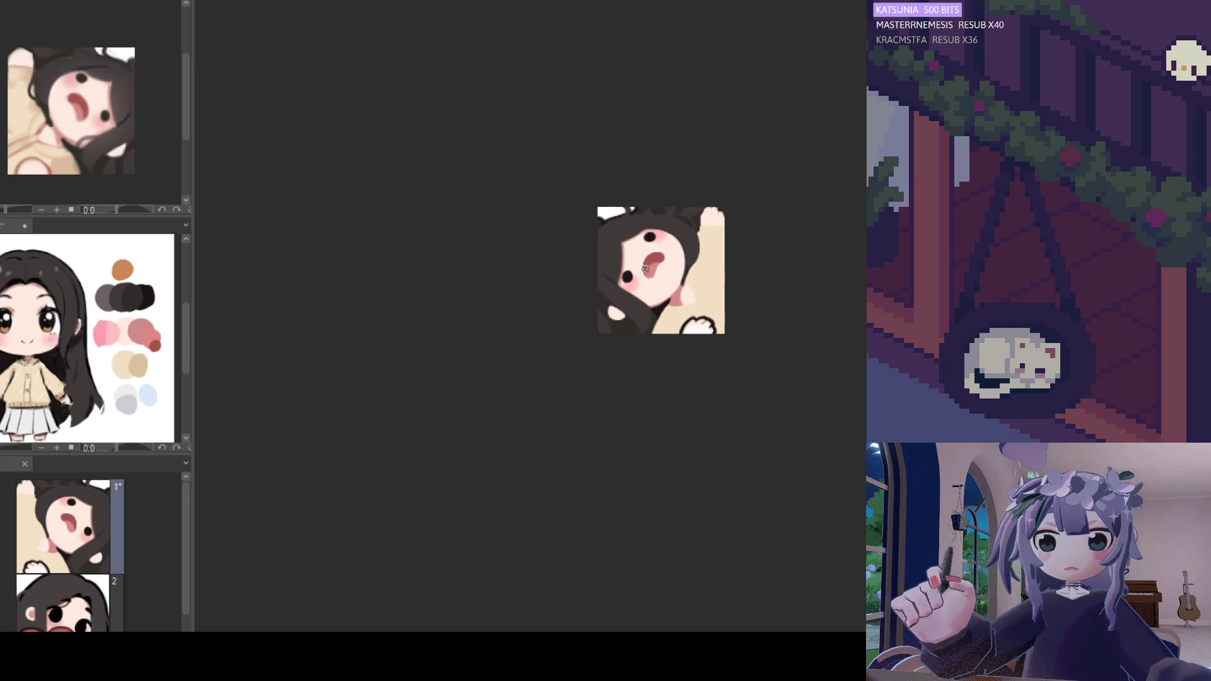
{"action": "key", "text": "h"}
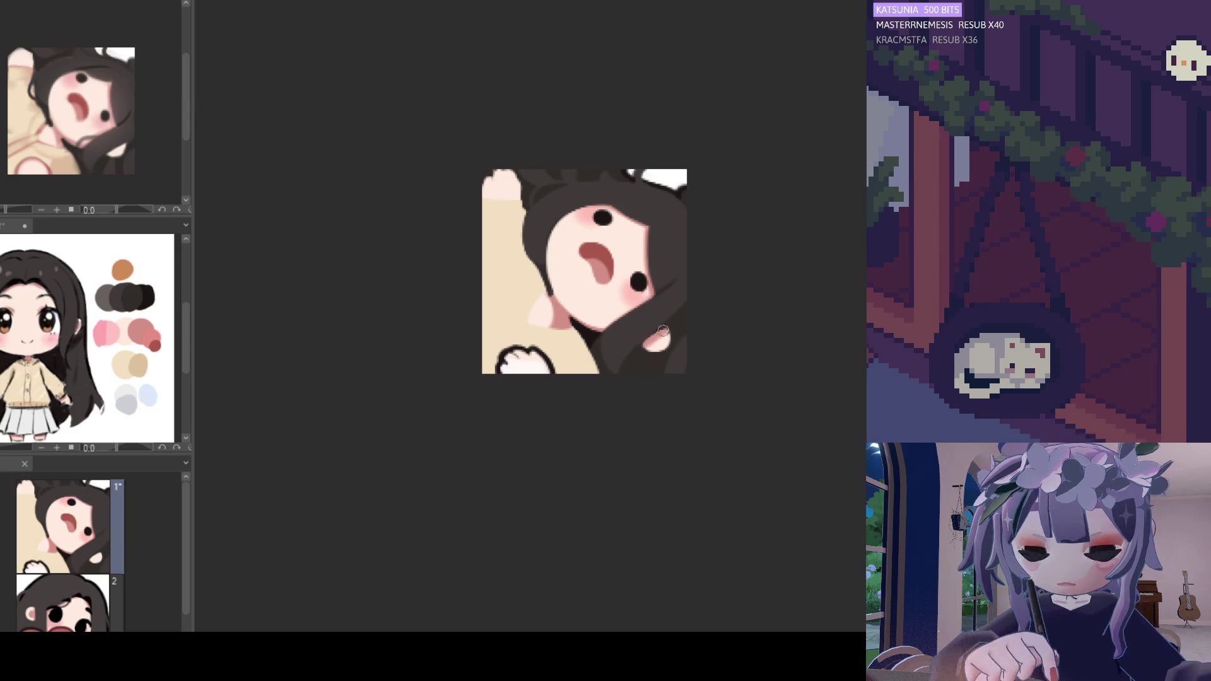
{"action": "left_click_drag", "start_coordinate": [649, 345], "coordinate": [668, 338]}
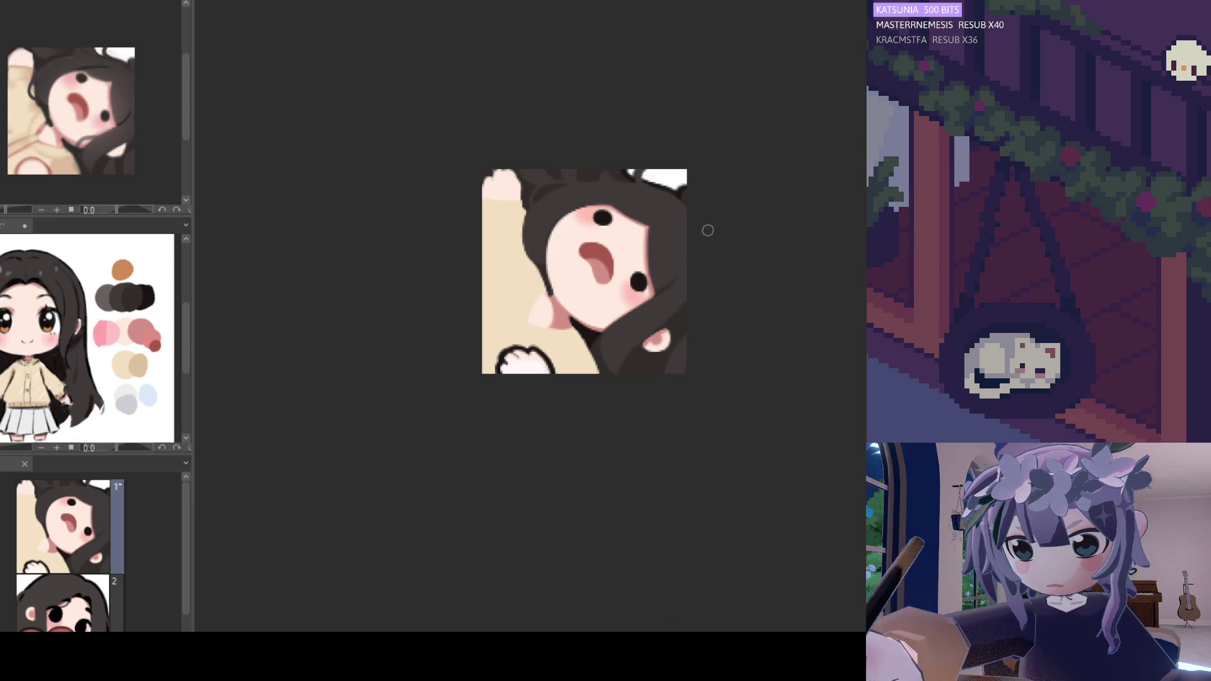
{"action": "scroll", "coordinate": [694, 246], "scroll_direction": "down", "scroll_amount": 2}
{"action": "scroll", "coordinate": [634, 216], "scroll_direction": "up", "scroll_amount": 3}
{"action": "scroll", "coordinate": [635, 215], "scroll_direction": "up", "scroll_amount": 1}
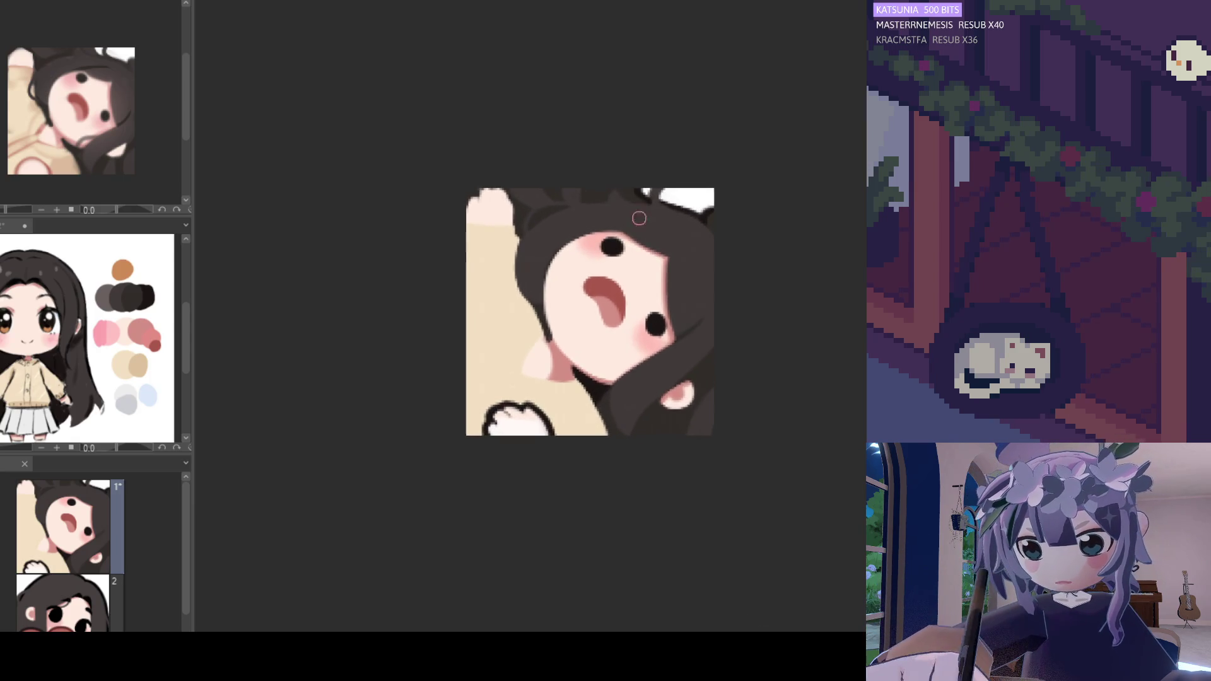
{"action": "scroll", "coordinate": [663, 305], "scroll_direction": "up", "scroll_amount": 1}
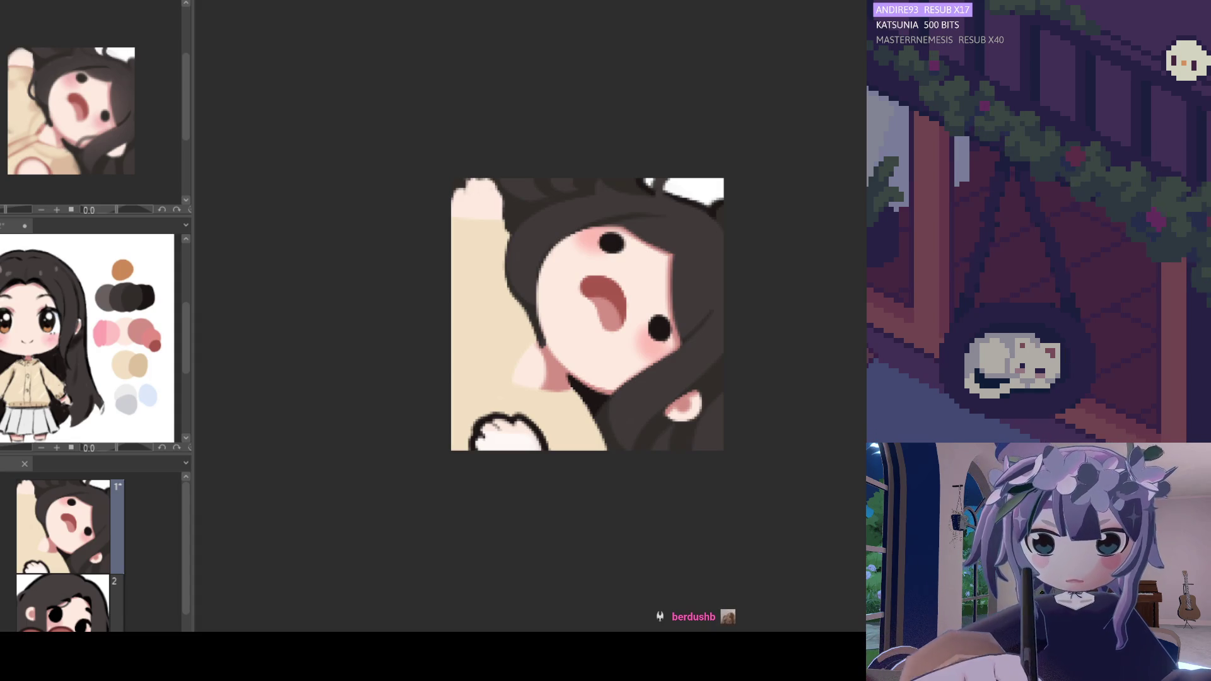
- Sample the pink skin tone, line the neck edge in pink, then pick beige from the reference palette
{"action": "scroll", "coordinate": [518, 321], "scroll_direction": "down", "scroll_amount": 3}
{"action": "scroll", "coordinate": [519, 321], "scroll_direction": "up", "scroll_amount": 2}
{"action": "scroll", "coordinate": [518, 322], "scroll_direction": "up", "scroll_amount": 1}
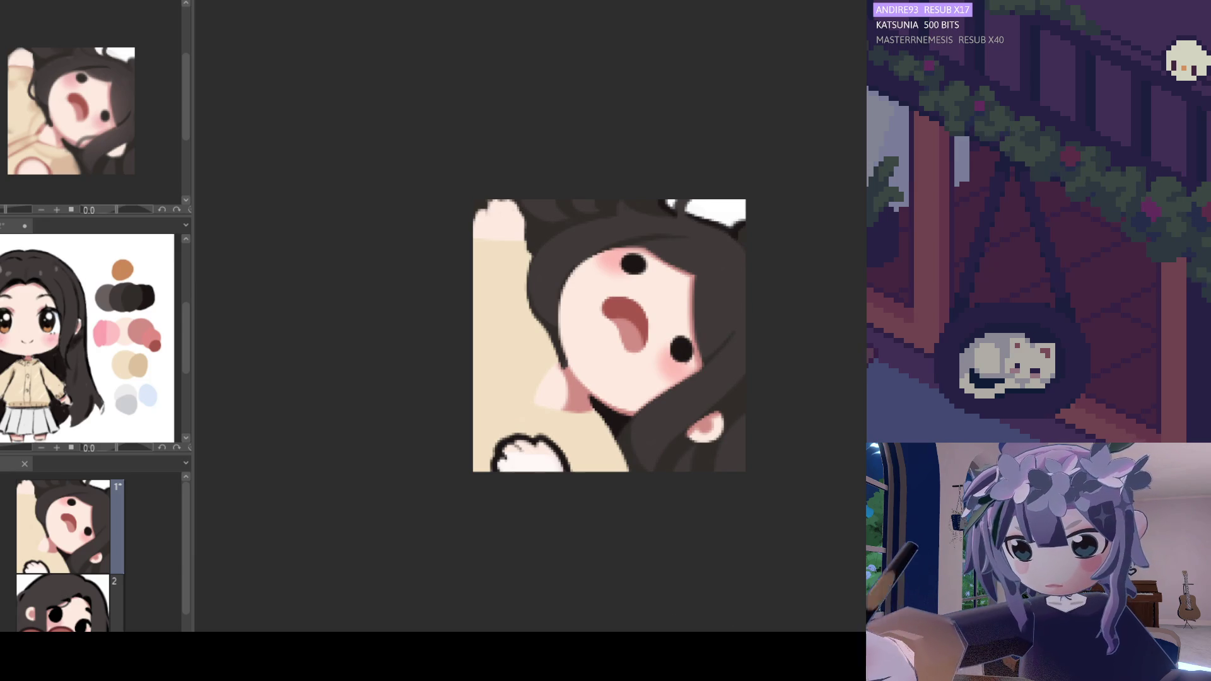
{"action": "left_click", "coordinate": [556, 388], "text": "alt"}
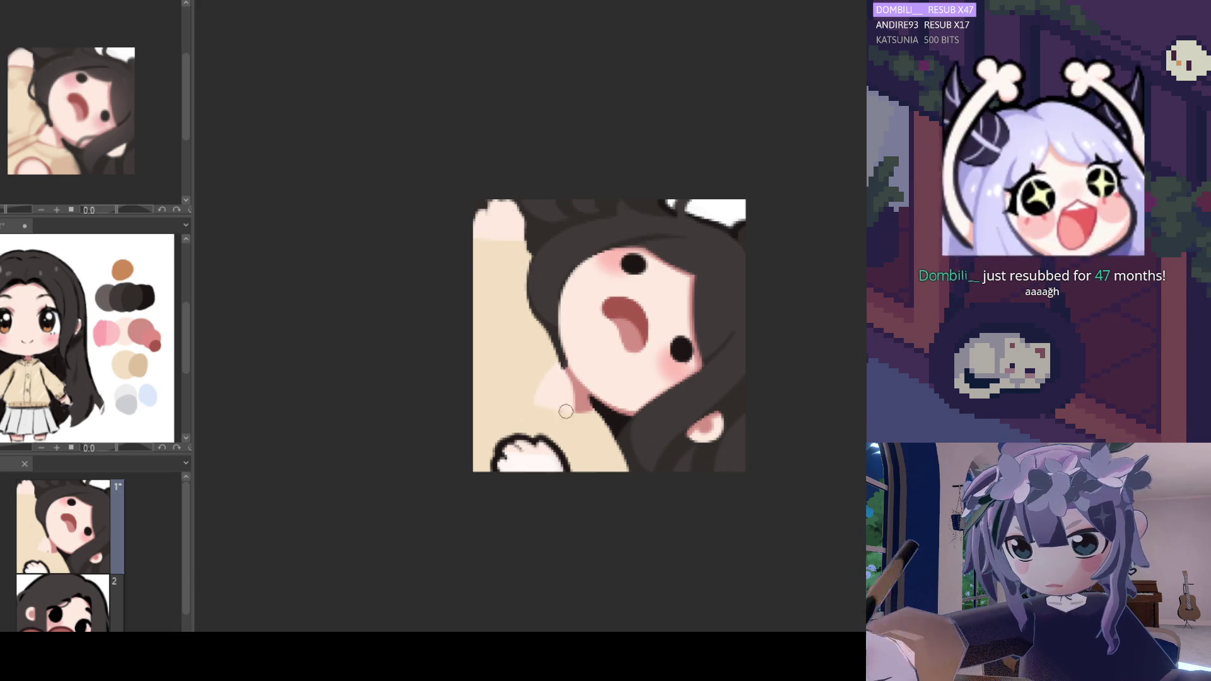
{"action": "left_click_drag", "start_coordinate": [535, 402], "coordinate": [553, 367]}
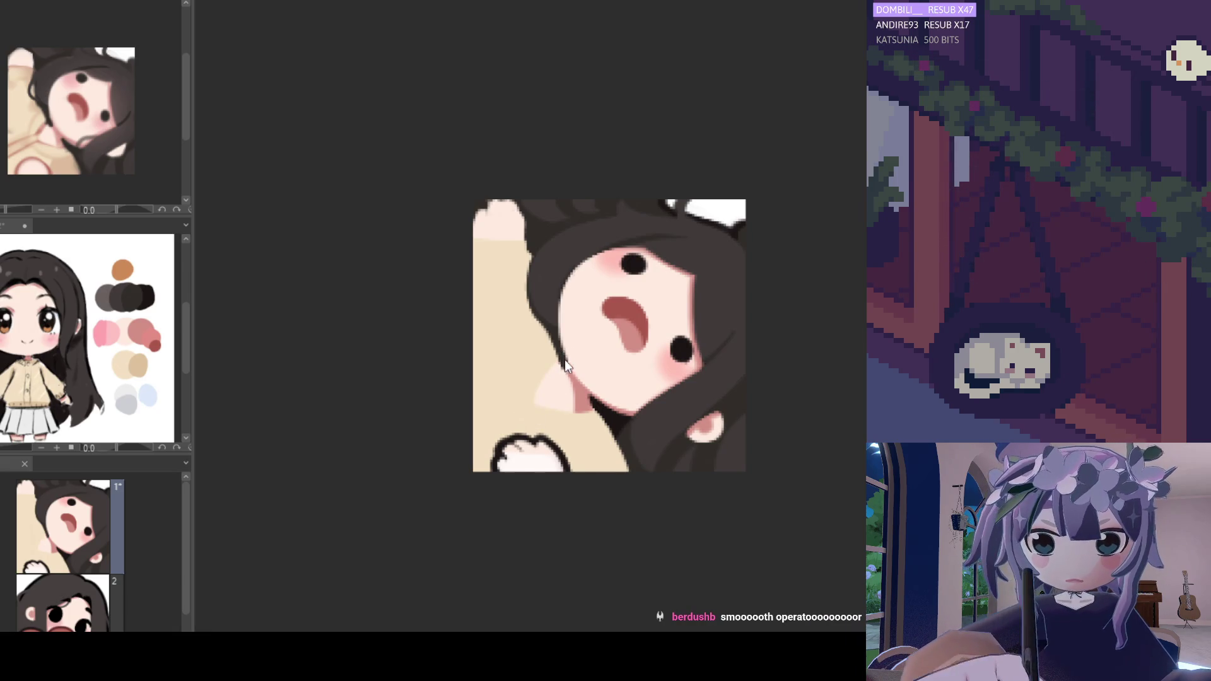
{"action": "mouse_move", "coordinate": [534, 404]}
{"action": "left_mouse_down"}
{"action": "mouse_move", "coordinate": [556, 365]}
{"action": "mouse_move", "coordinate": [590, 417]}
{"action": "mouse_move", "coordinate": [555, 404]}
{"action": "mouse_move", "coordinate": [565, 385]}
{"action": "mouse_move", "coordinate": [568, 410]}
{"action": "mouse_move", "coordinate": [553, 393]}
{"action": "mouse_move", "coordinate": [542, 414]}
{"action": "left_mouse_up"}
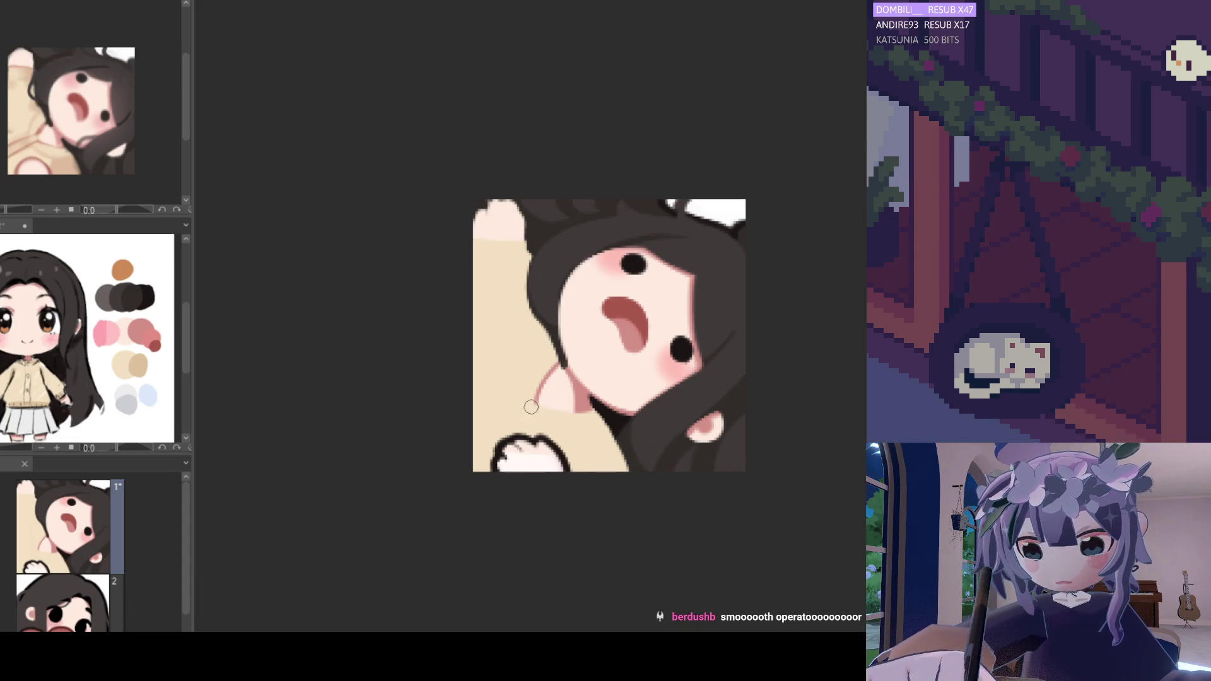
{"action": "key", "text": "ctrl+z"}
{"action": "key", "text": "ctrl+y"}
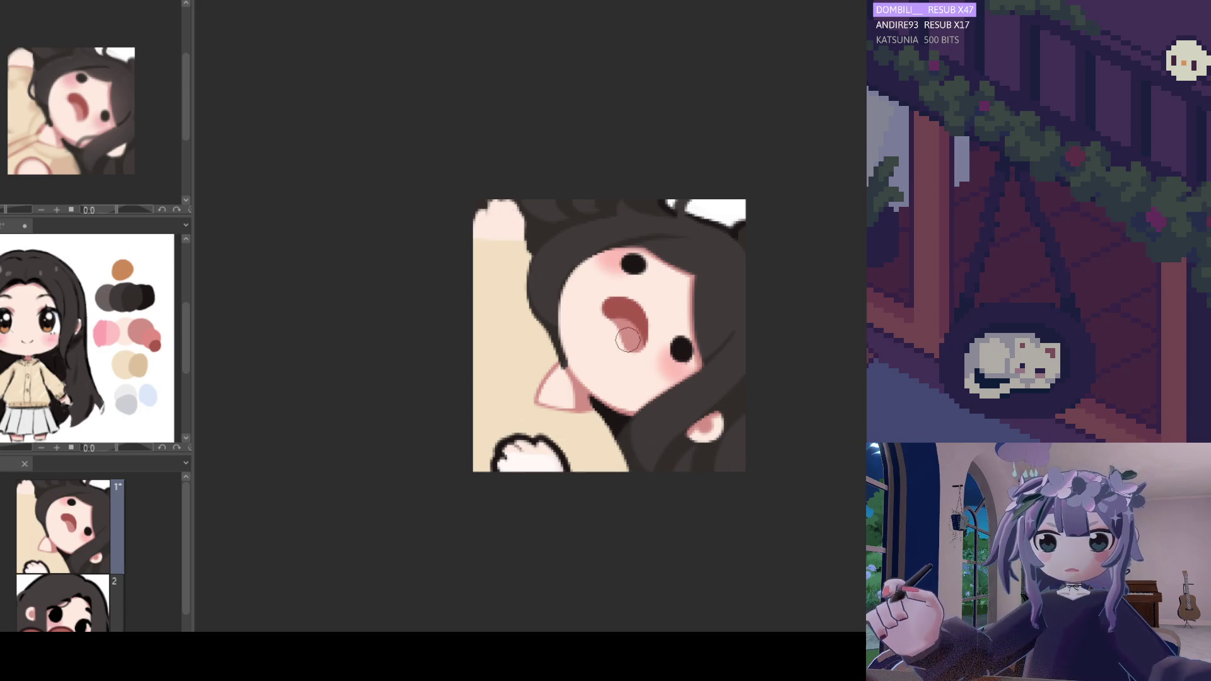
{"action": "left_click", "coordinate": [146, 360]}
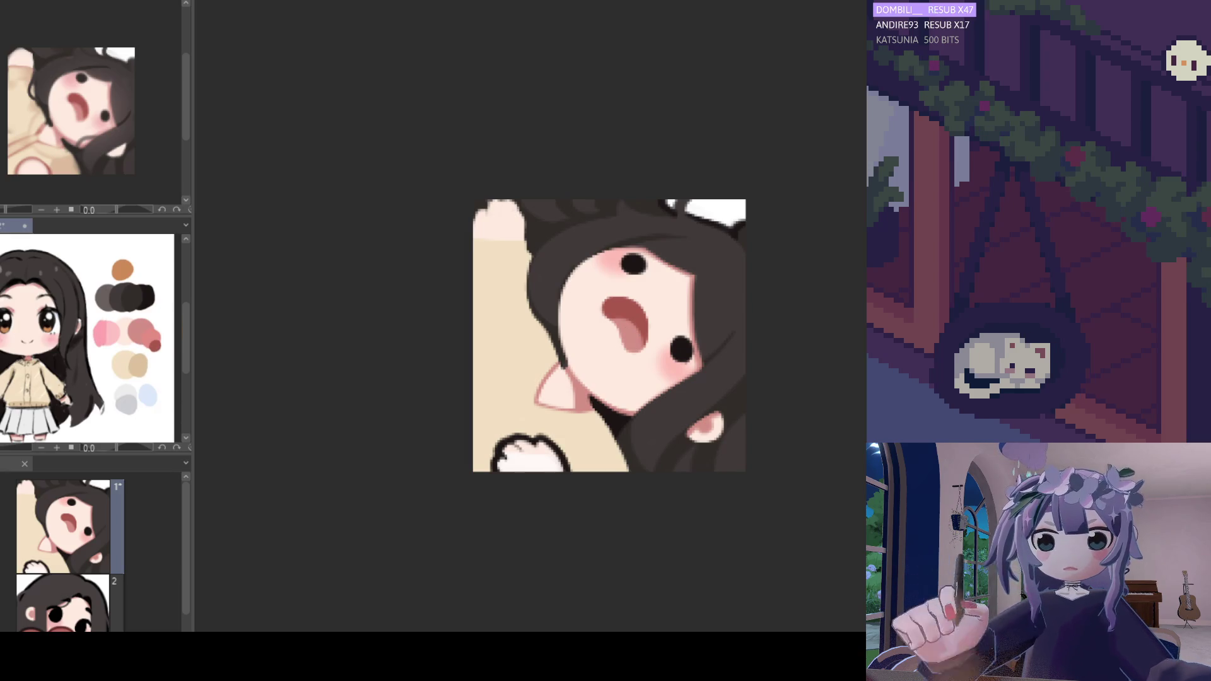
{"action": "left_click", "coordinate": [149, 359]}
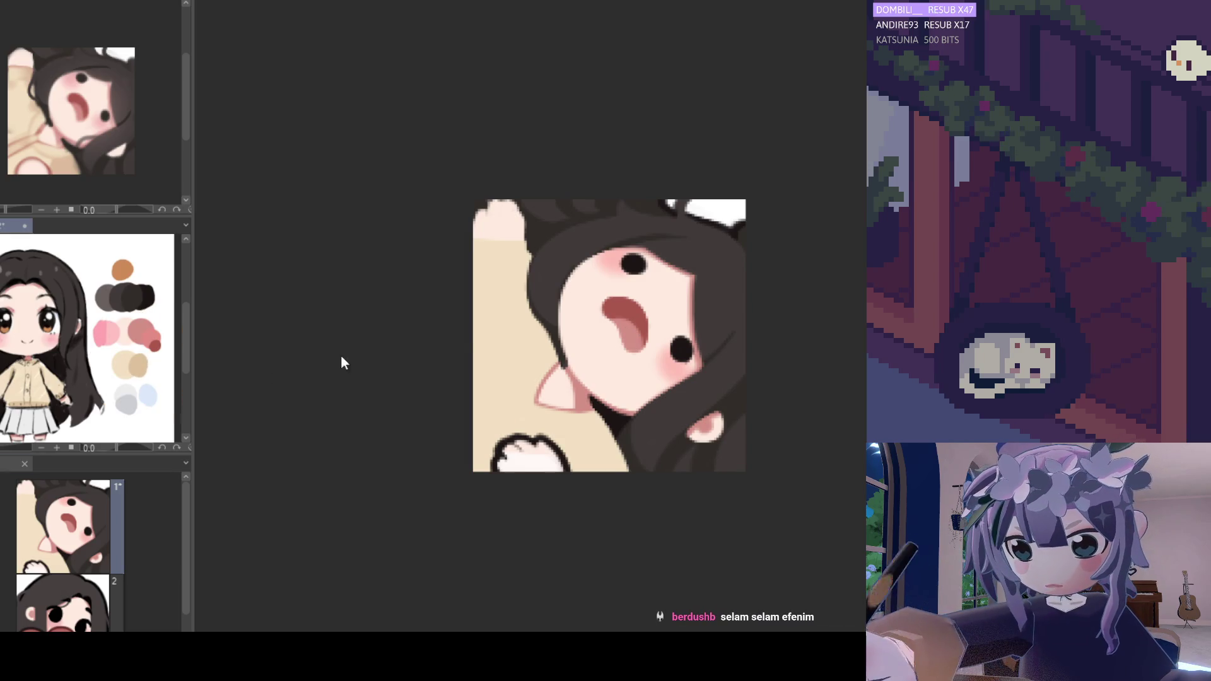
- Shade the arm, sleeve cuff, sweater below the ear and neck/shoulder in darker tan
{"action": "mouse_move", "coordinate": [526, 255]}
{"action": "left_mouse_down"}
{"action": "mouse_move", "coordinate": [459, 257]}
{"action": "mouse_move", "coordinate": [524, 259]}
{"action": "left_mouse_up"}
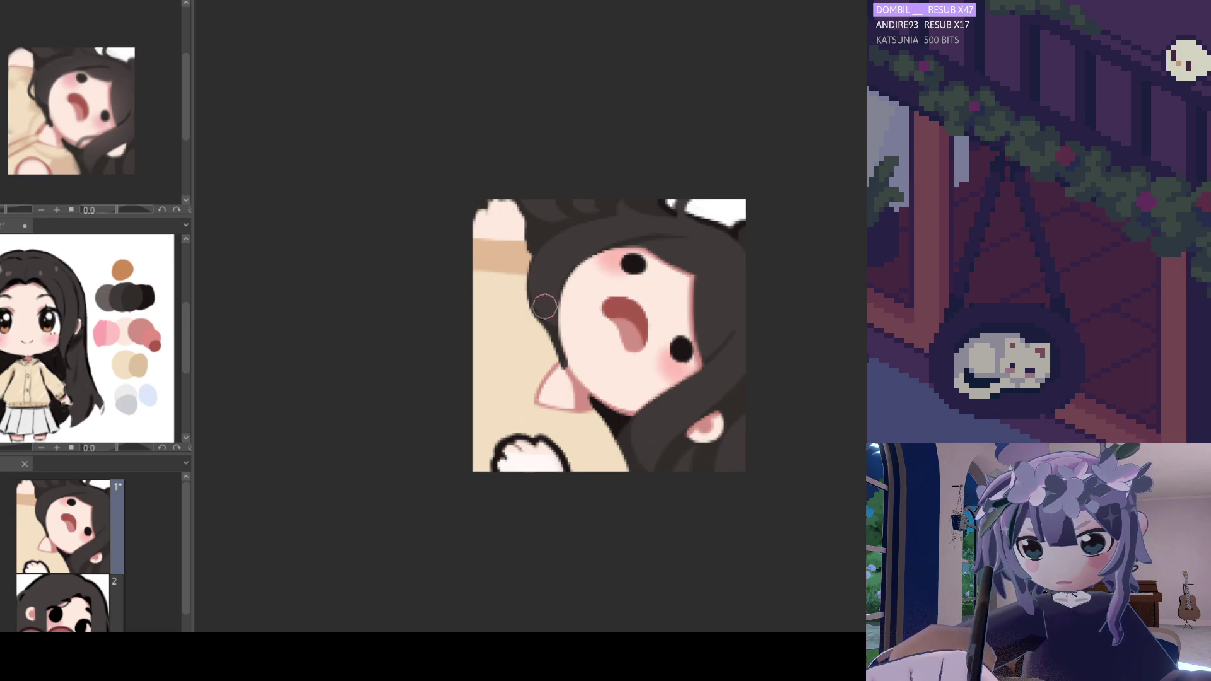
{"action": "mouse_move", "coordinate": [464, 246]}
{"action": "left_mouse_down"}
{"action": "mouse_move", "coordinate": [527, 251]}
{"action": "mouse_move", "coordinate": [491, 243]}
{"action": "mouse_move", "coordinate": [527, 265]}
{"action": "left_mouse_up"}
{"action": "left_click_drag", "start_coordinate": [455, 278], "coordinate": [517, 263]}
{"action": "mouse_move", "coordinate": [568, 394]}
{"action": "left_mouse_down"}
{"action": "mouse_move", "coordinate": [583, 417]}
{"action": "mouse_move", "coordinate": [581, 481]}
{"action": "mouse_move", "coordinate": [626, 472]}
{"action": "left_mouse_up"}
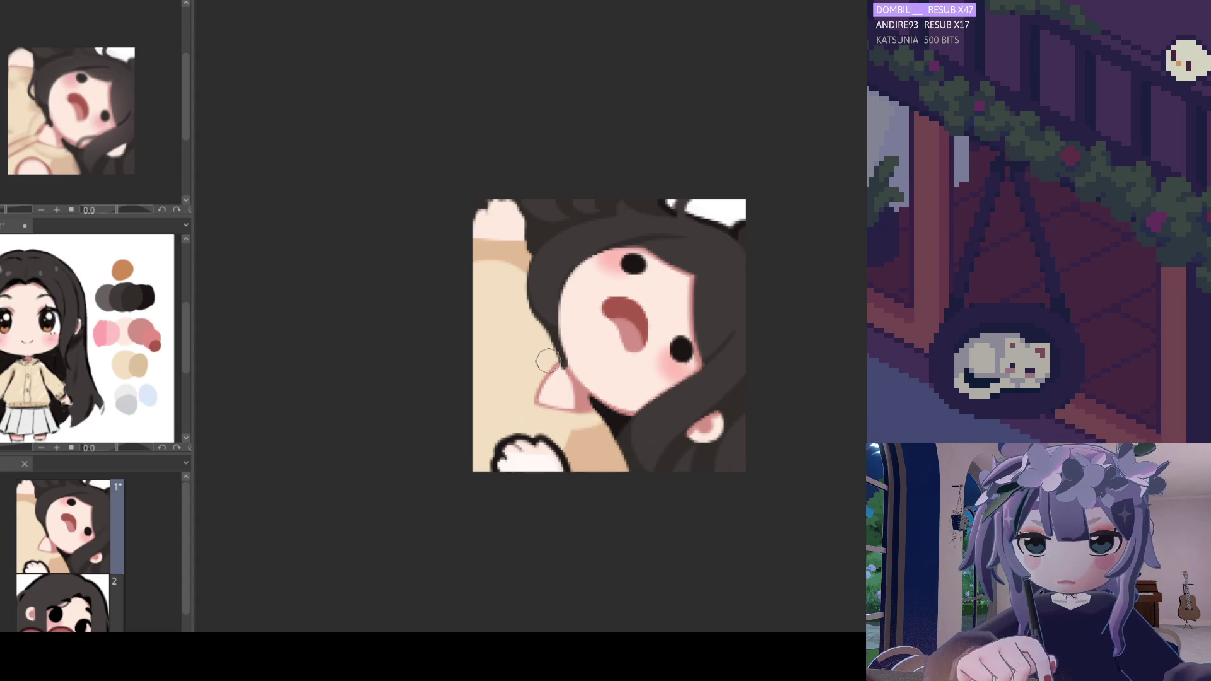
{"action": "mouse_move", "coordinate": [519, 406]}
{"action": "left_mouse_down"}
{"action": "mouse_move", "coordinate": [547, 360]}
{"action": "mouse_move", "coordinate": [520, 406]}
{"action": "left_mouse_up"}
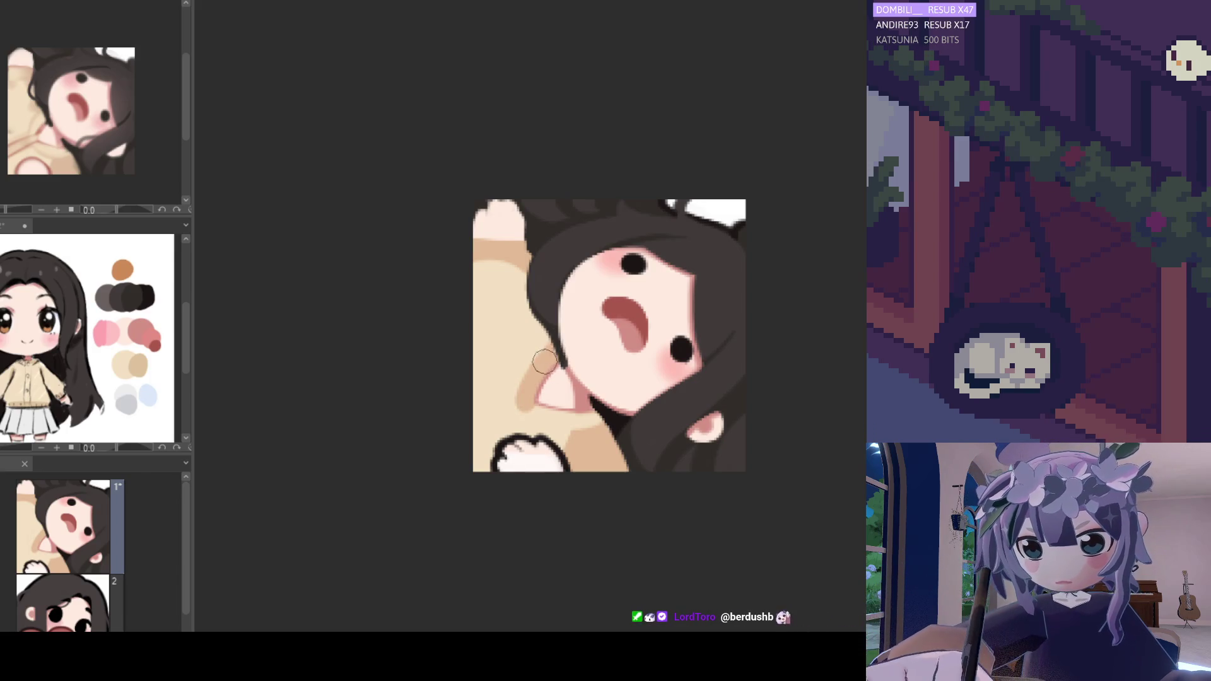
{"action": "mouse_move", "coordinate": [555, 334]}
{"action": "left_mouse_down"}
{"action": "mouse_move", "coordinate": [539, 382]}
{"action": "mouse_move", "coordinate": [546, 354]}
{"action": "left_mouse_up"}
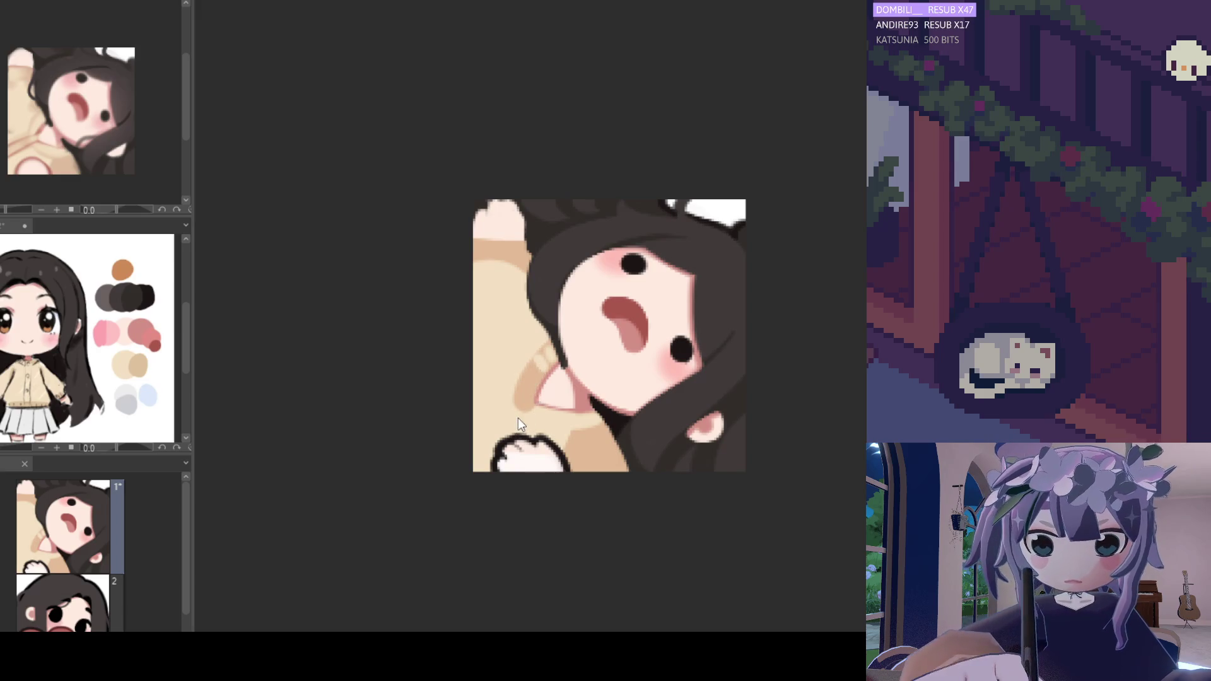
{"action": "mouse_move", "coordinate": [549, 353]}
{"action": "left_mouse_down"}
{"action": "mouse_move", "coordinate": [536, 391]}
{"action": "mouse_move", "coordinate": [486, 423]}
{"action": "left_mouse_up"}
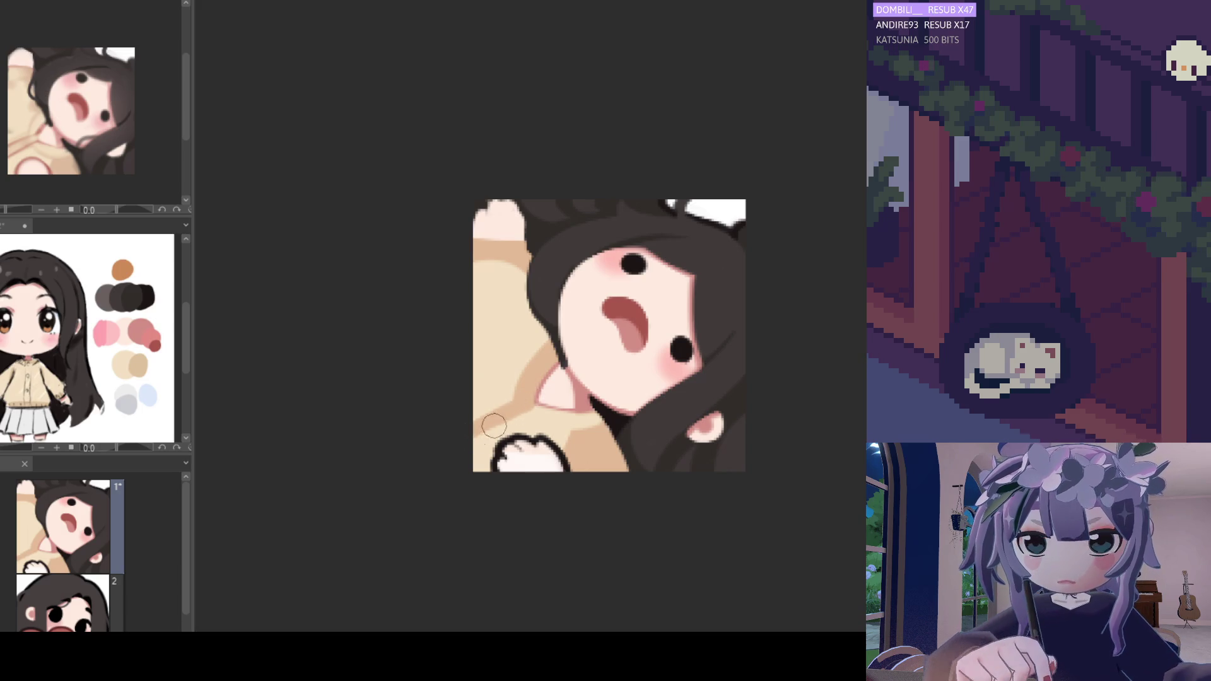
{"action": "left_click_drag", "start_coordinate": [529, 413], "coordinate": [537, 410]}
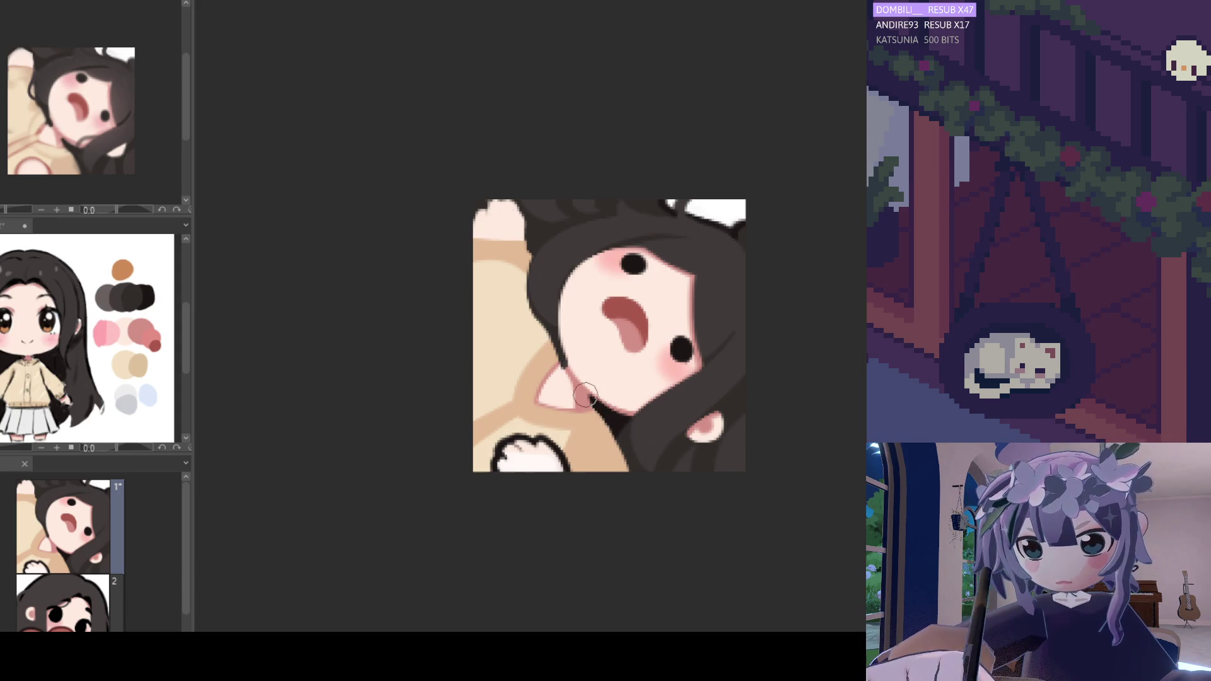
- Take the dark brown swatch from the reference palette and begin extending hair along the sleeve edge
{"action": "scroll", "coordinate": [593, 371], "scroll_direction": "down", "scroll_amount": 3}
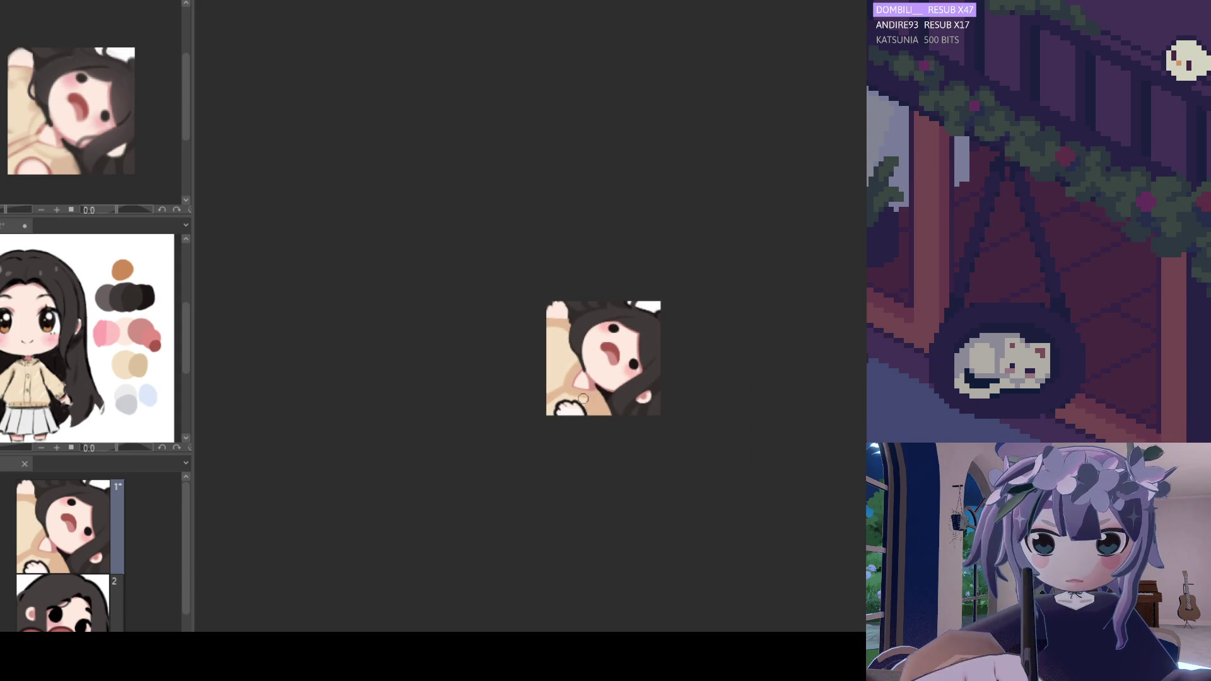
{"action": "scroll", "coordinate": [586, 384], "scroll_direction": "down", "scroll_amount": 2}
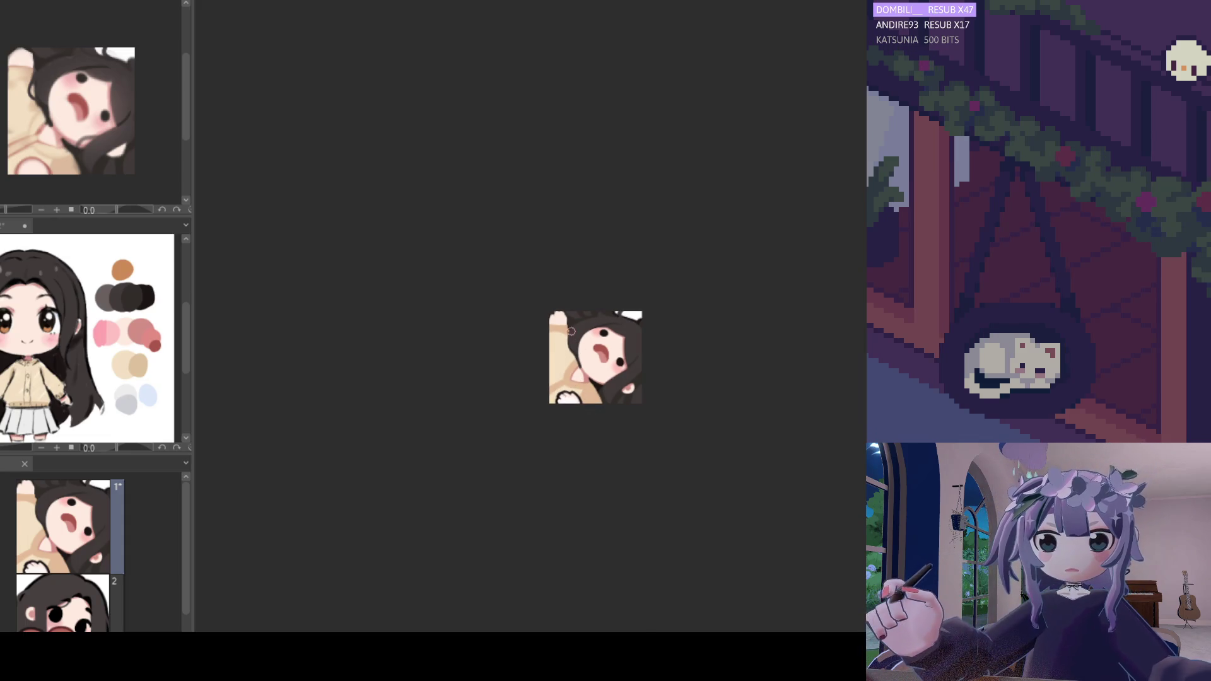
{"action": "scroll", "coordinate": [570, 331], "scroll_direction": "up", "scroll_amount": 2}
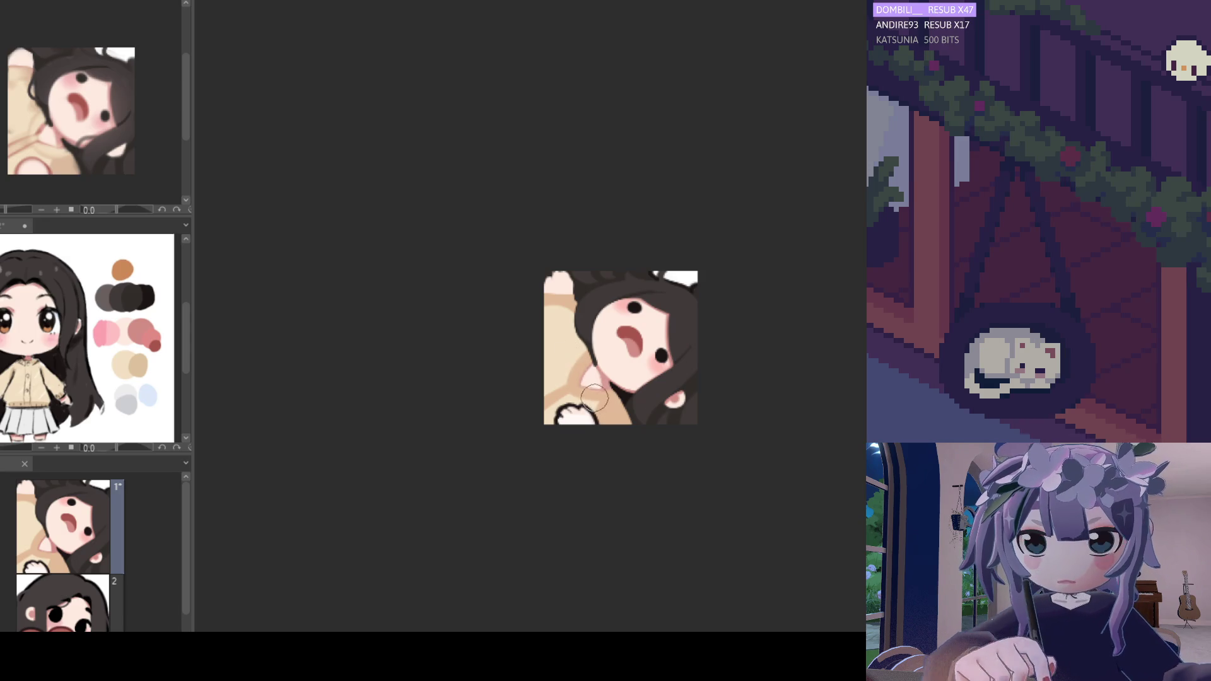
{"action": "scroll", "coordinate": [592, 394], "scroll_direction": "down", "scroll_amount": 4}
{"action": "scroll", "coordinate": [595, 319], "scroll_direction": "up", "scroll_amount": 2}
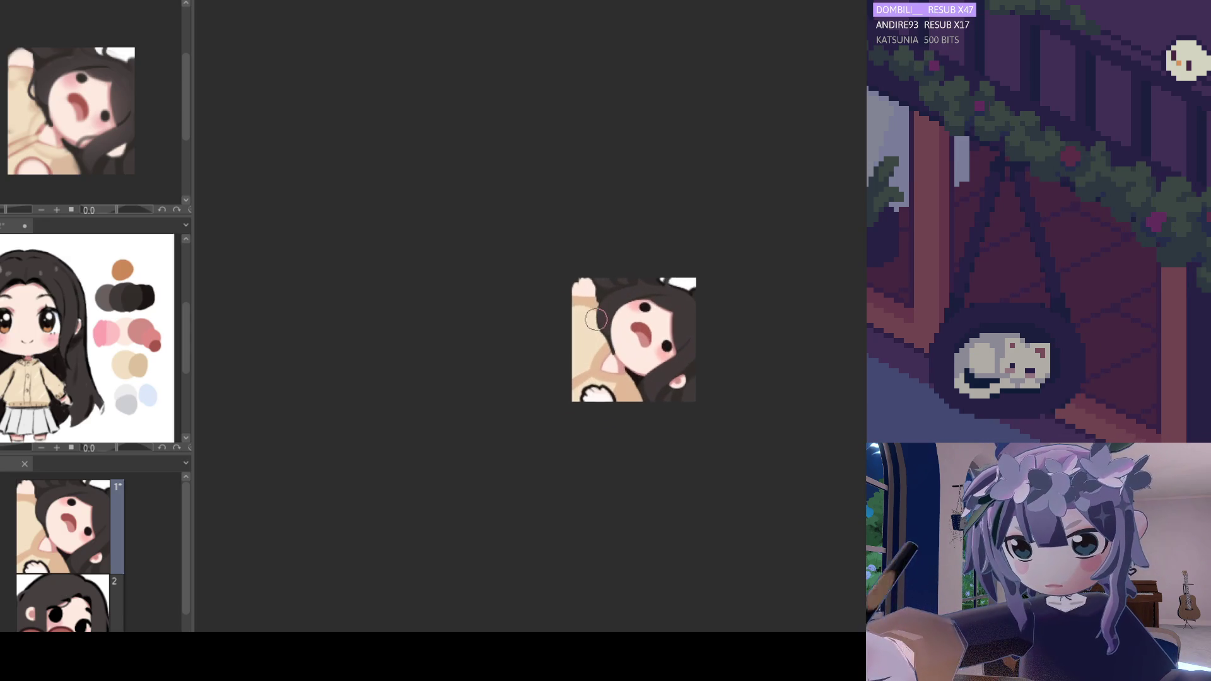
{"action": "scroll", "coordinate": [596, 319], "scroll_direction": "up", "scroll_amount": 1}
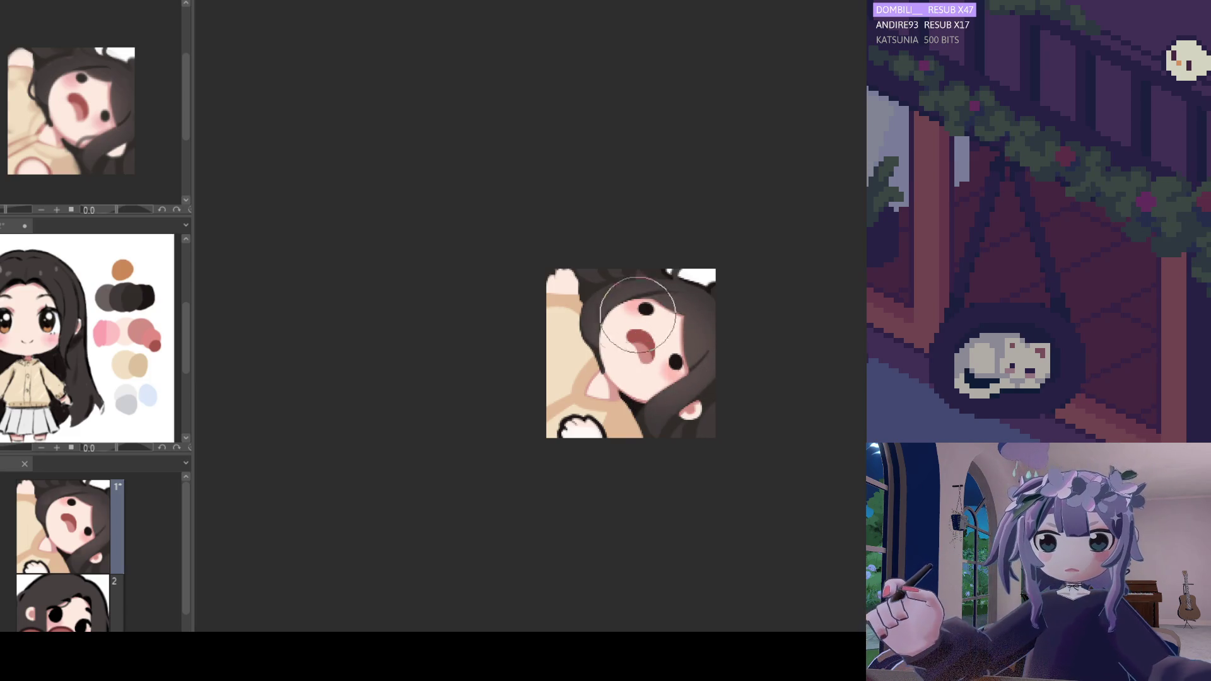
{"action": "scroll", "coordinate": [662, 230], "scroll_direction": "down", "scroll_amount": 3}
{"action": "scroll", "coordinate": [660, 302], "scroll_direction": "up", "scroll_amount": 3}
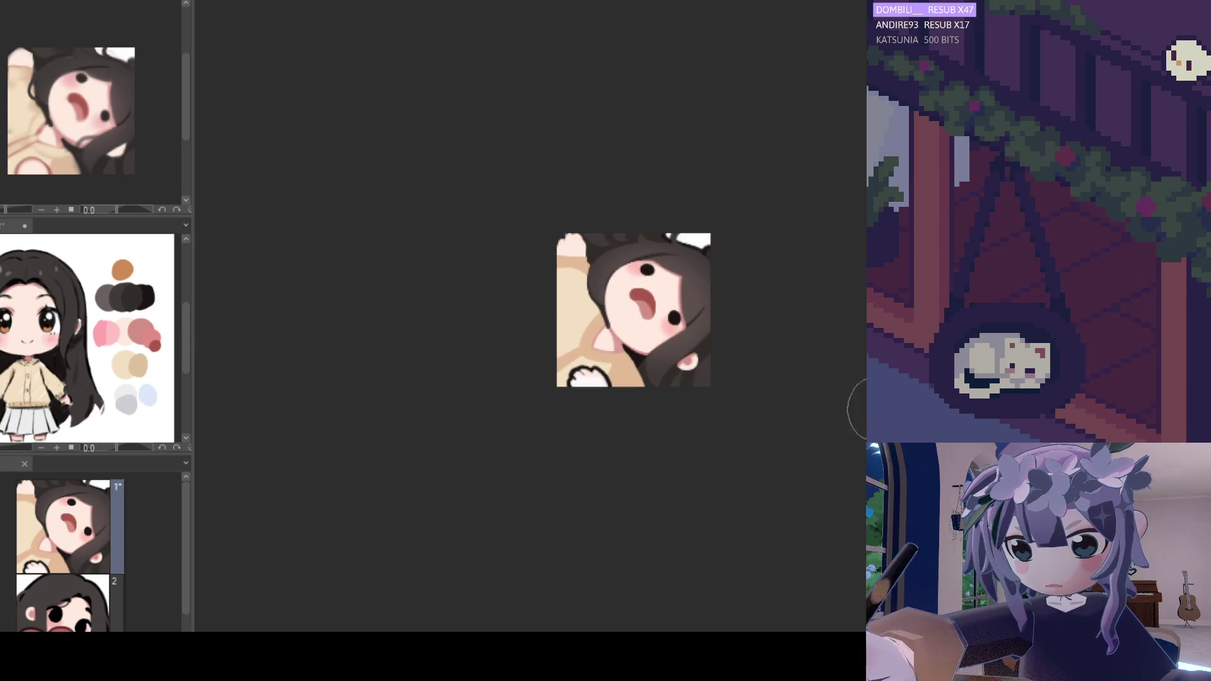
{"action": "left_click", "coordinate": [118, 294]}
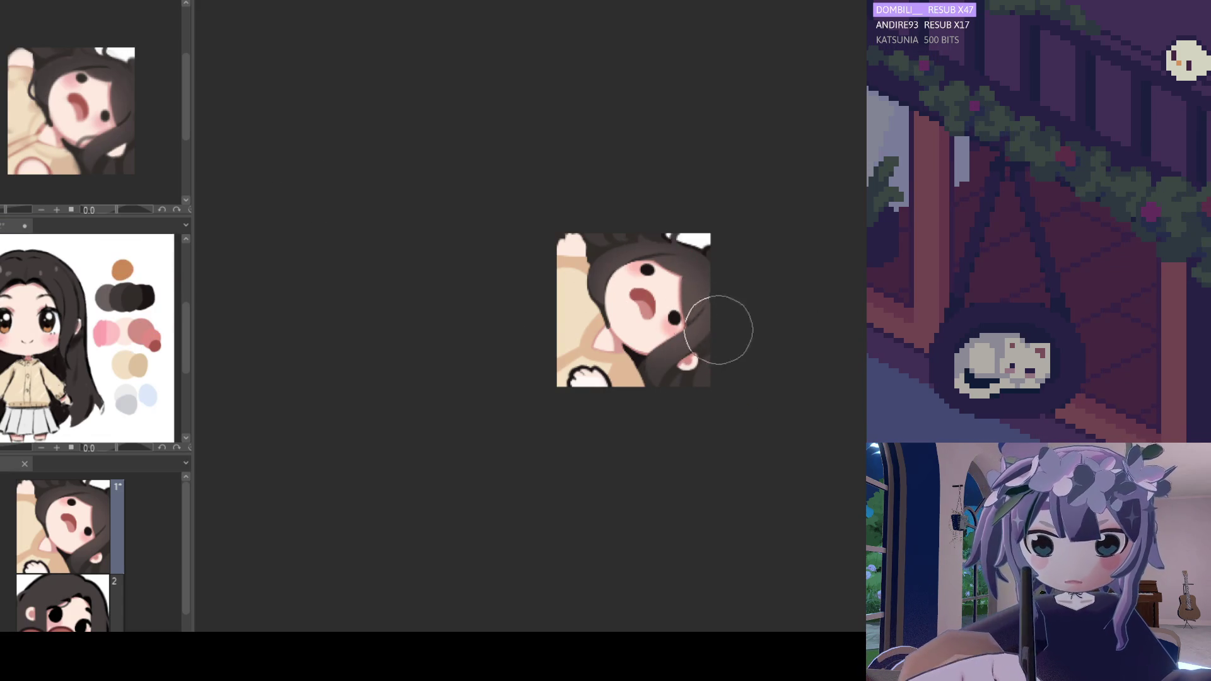
{"action": "scroll", "coordinate": [597, 280], "scroll_direction": "down", "scroll_amount": 2}
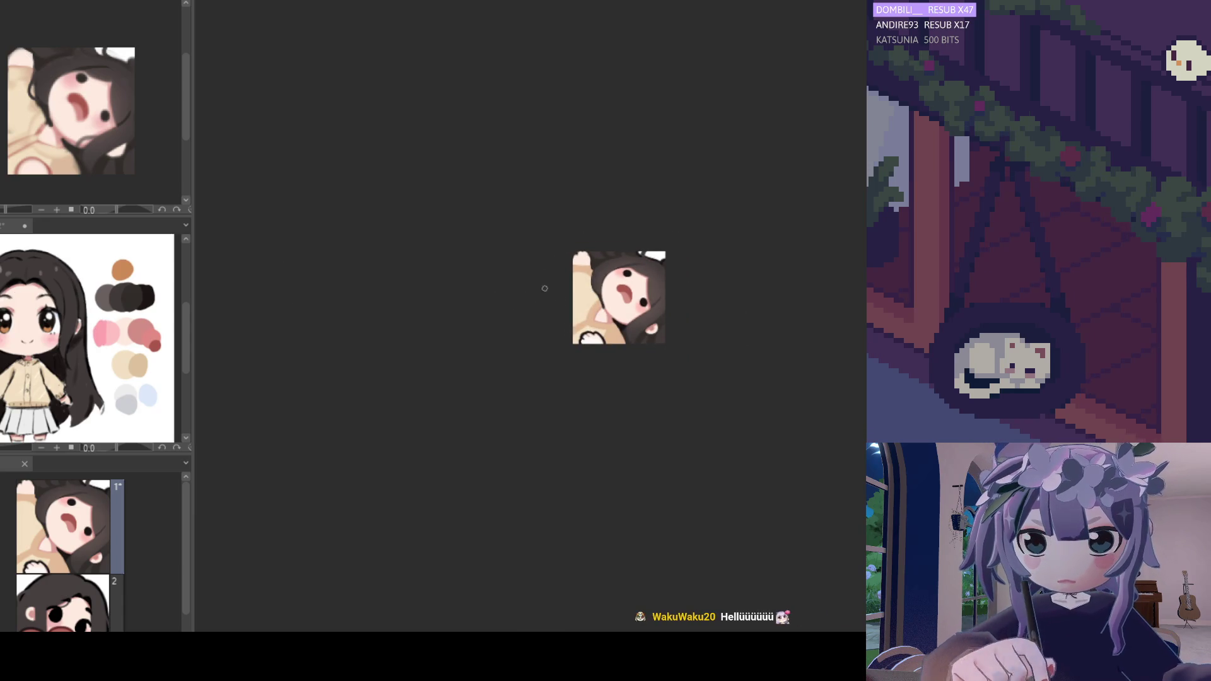
{"action": "scroll", "coordinate": [603, 270], "scroll_direction": "up", "scroll_amount": 2}
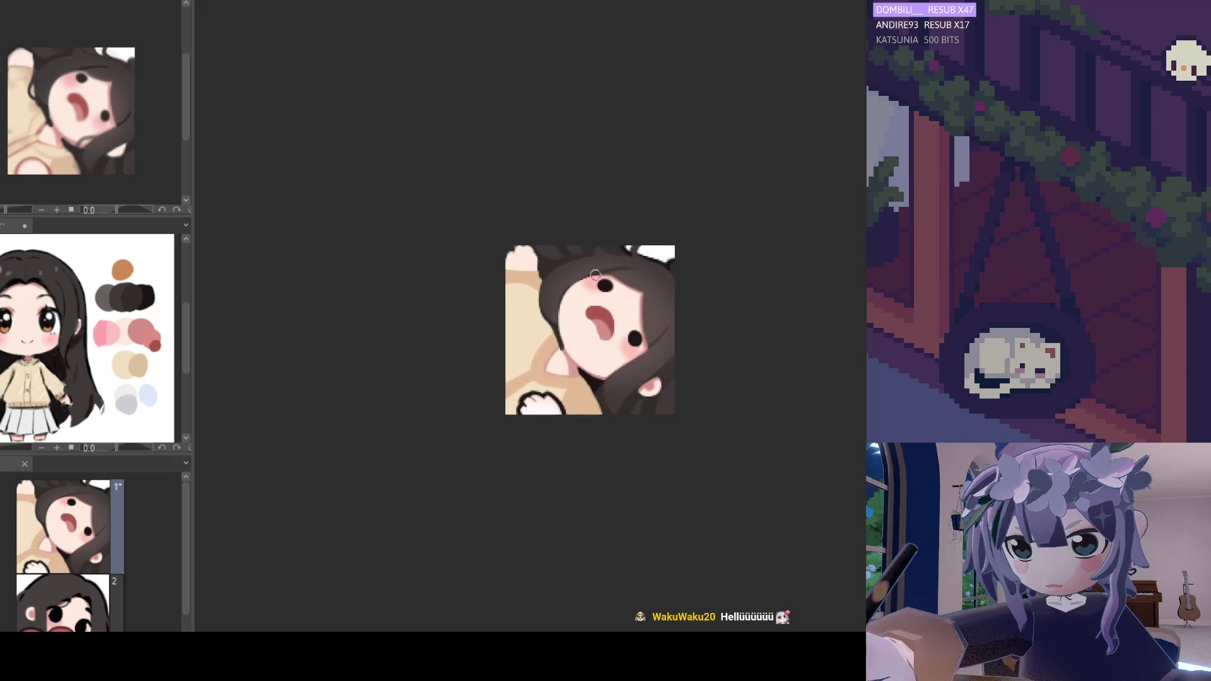
{"action": "scroll", "coordinate": [603, 271], "scroll_direction": "up", "scroll_amount": 1}
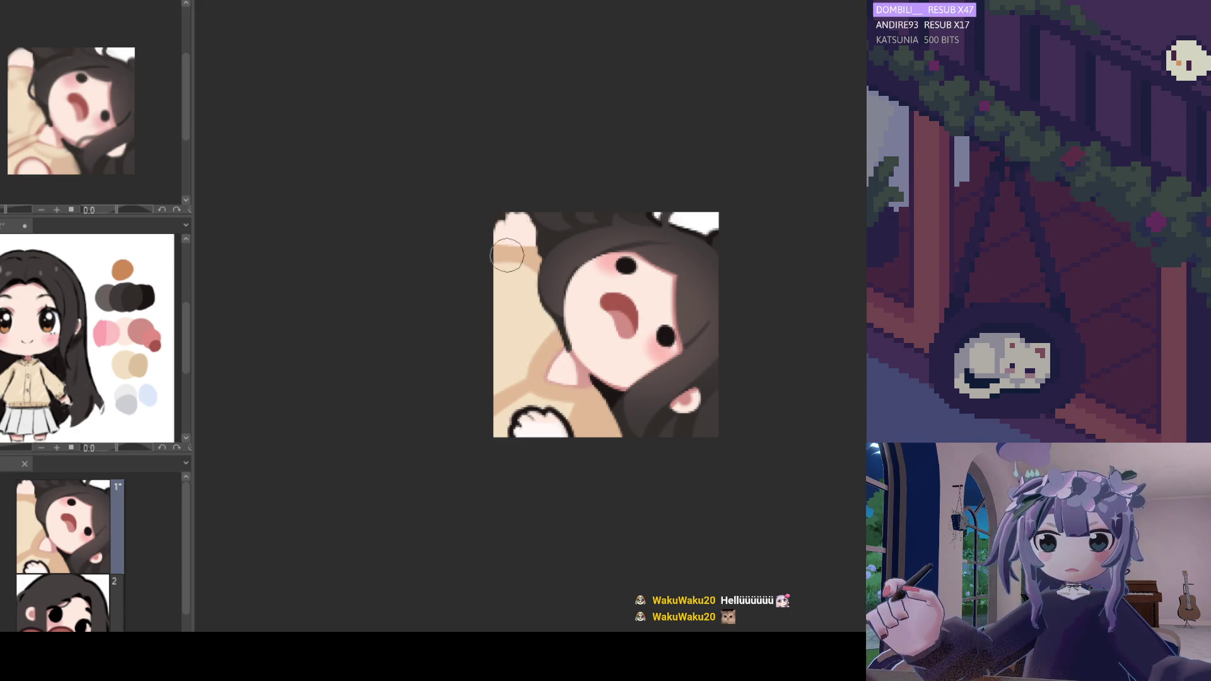
{"action": "mouse_move", "coordinate": [543, 285]}
{"action": "left_mouse_down"}
{"action": "mouse_move", "coordinate": [549, 268]}
{"action": "mouse_move", "coordinate": [543, 277]}
{"action": "left_mouse_up"}
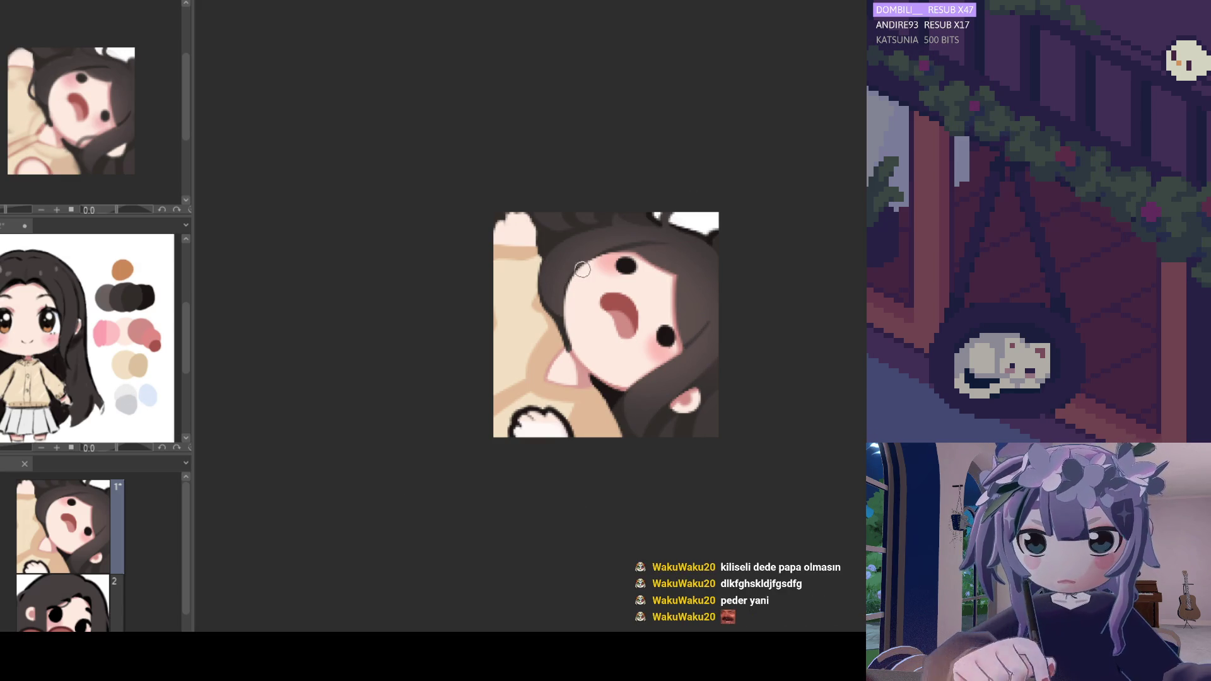
- Paint dark brown hair down the left edge of the face
{"action": "left_click_drag", "start_coordinate": [571, 339], "coordinate": [561, 265]}
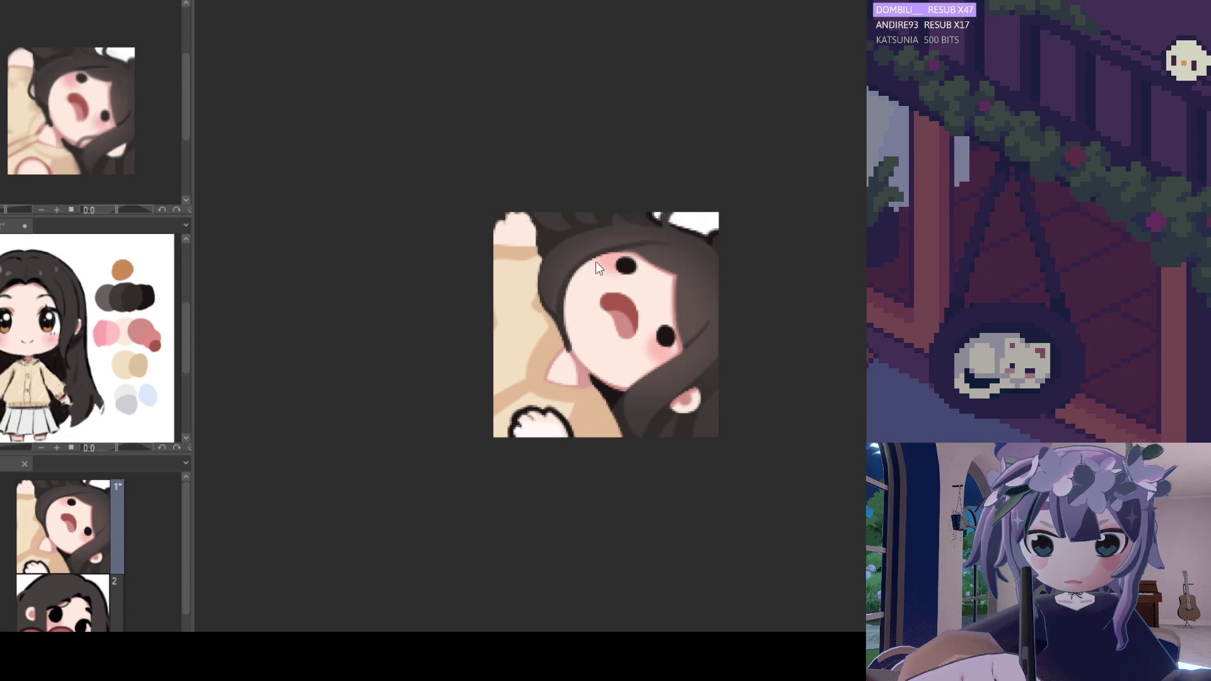
{"action": "scroll", "coordinate": [609, 175], "scroll_direction": "down", "scroll_amount": 3}
{"action": "scroll", "coordinate": [614, 208], "scroll_direction": "up", "scroll_amount": 2}
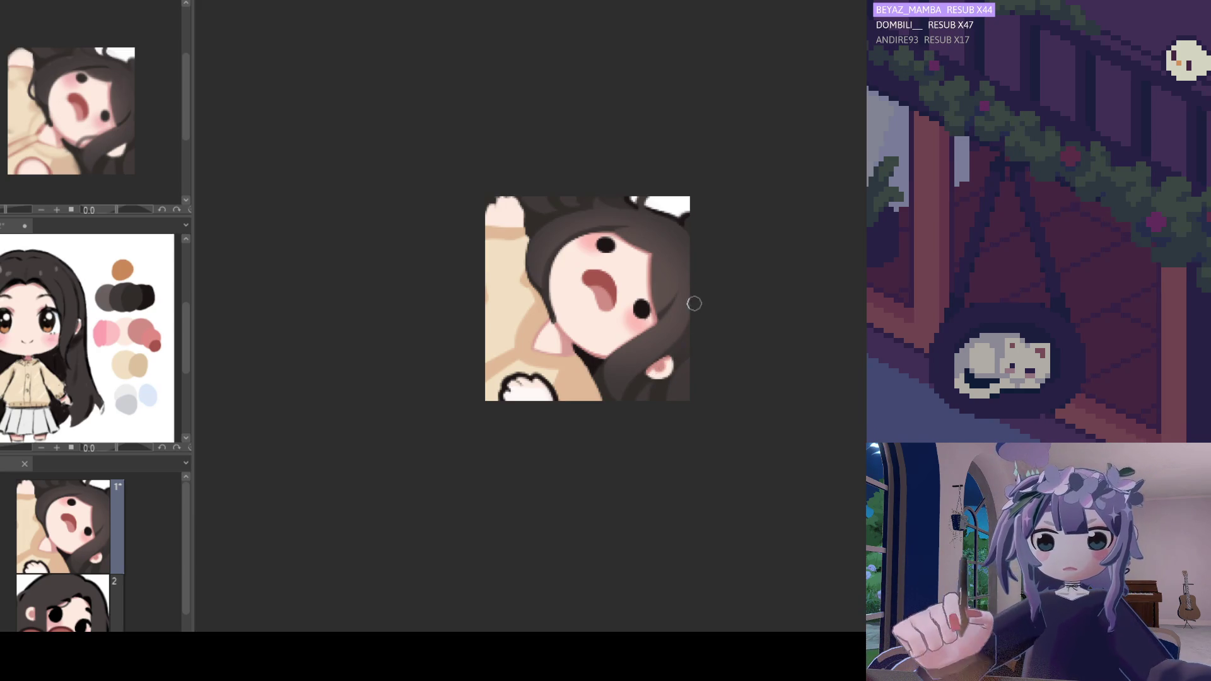
{"action": "key", "text": "h"}
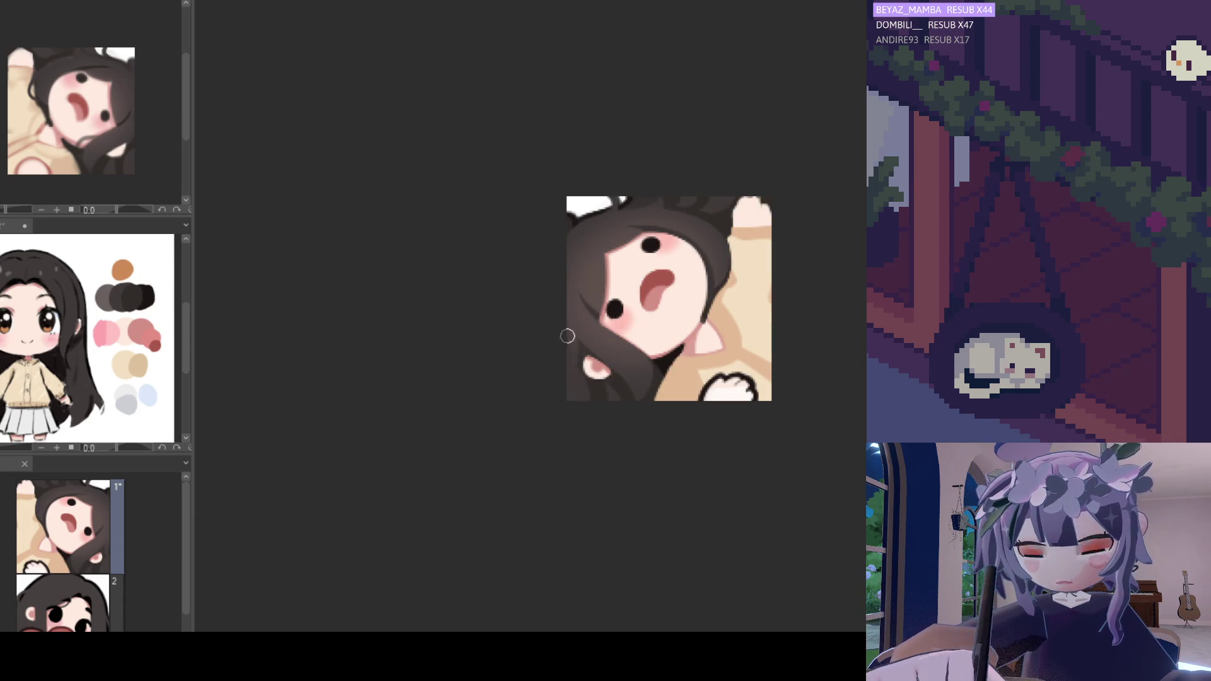
{"action": "key", "text": "h"}
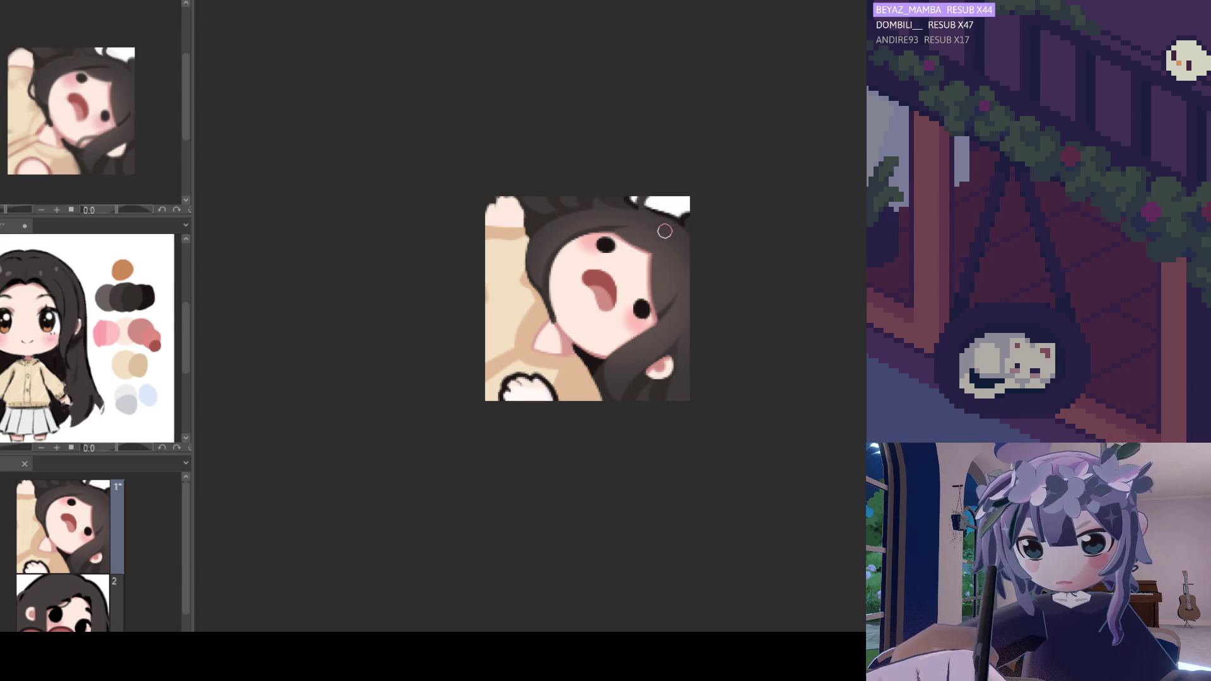
{"action": "key", "text": "ctrl+minus"}
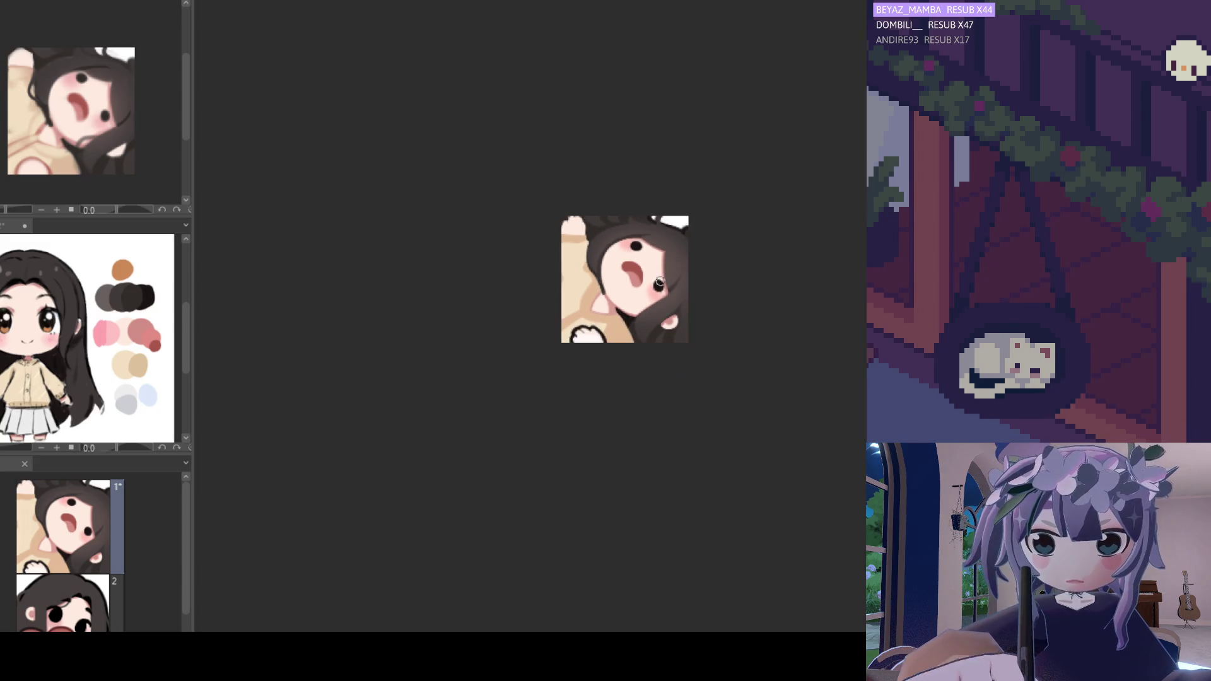
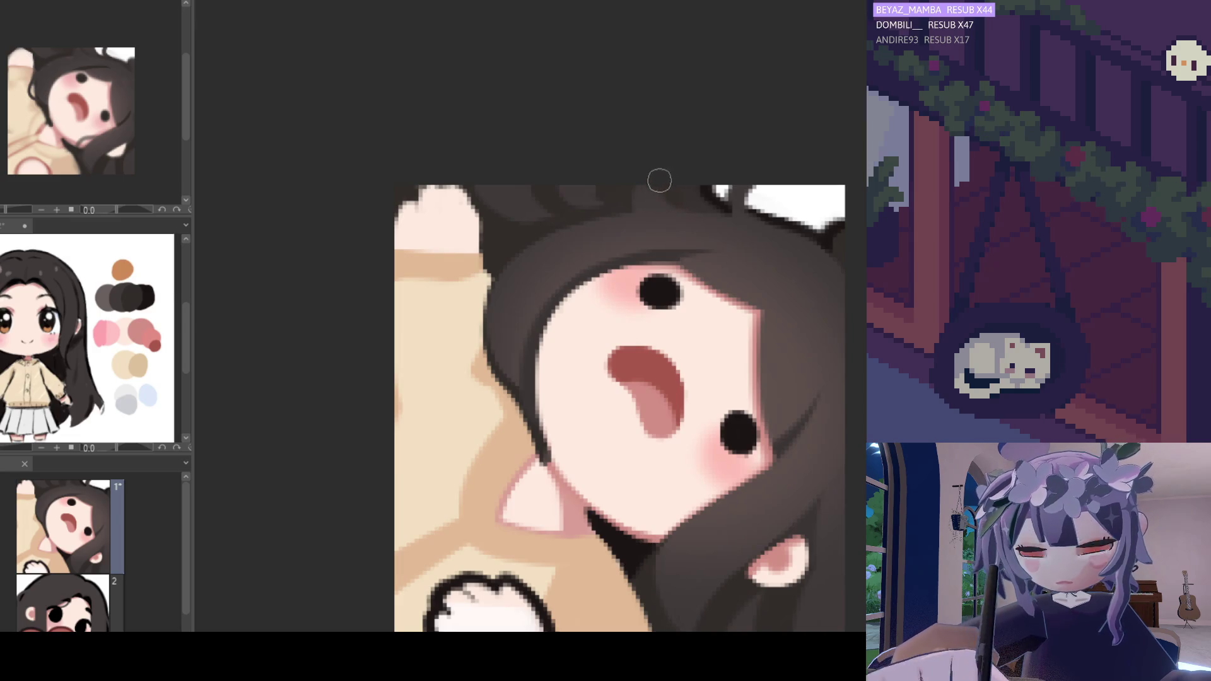
- Zoom in and repaint the skin-hair edge where the girl's chin meets her dark hair
{"action": "scroll", "coordinate": [731, 283], "scroll_direction": "down", "scroll_amount": 5}
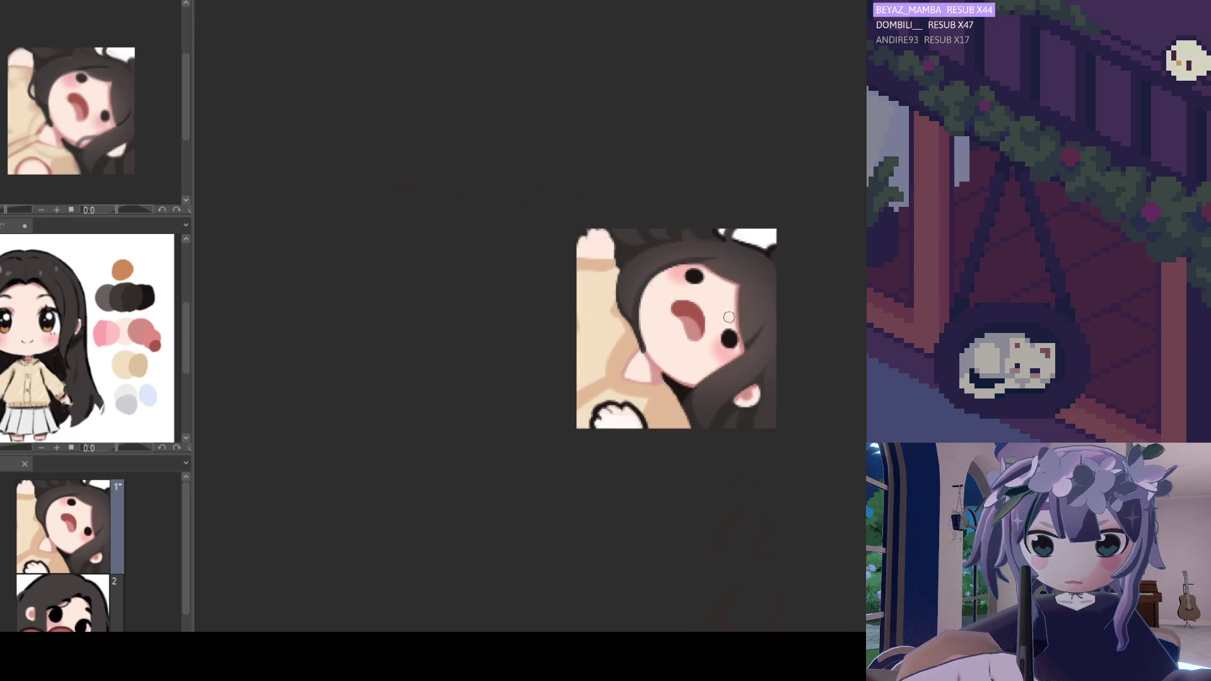
{"action": "scroll", "coordinate": [708, 363], "scroll_direction": "up", "scroll_amount": 3}
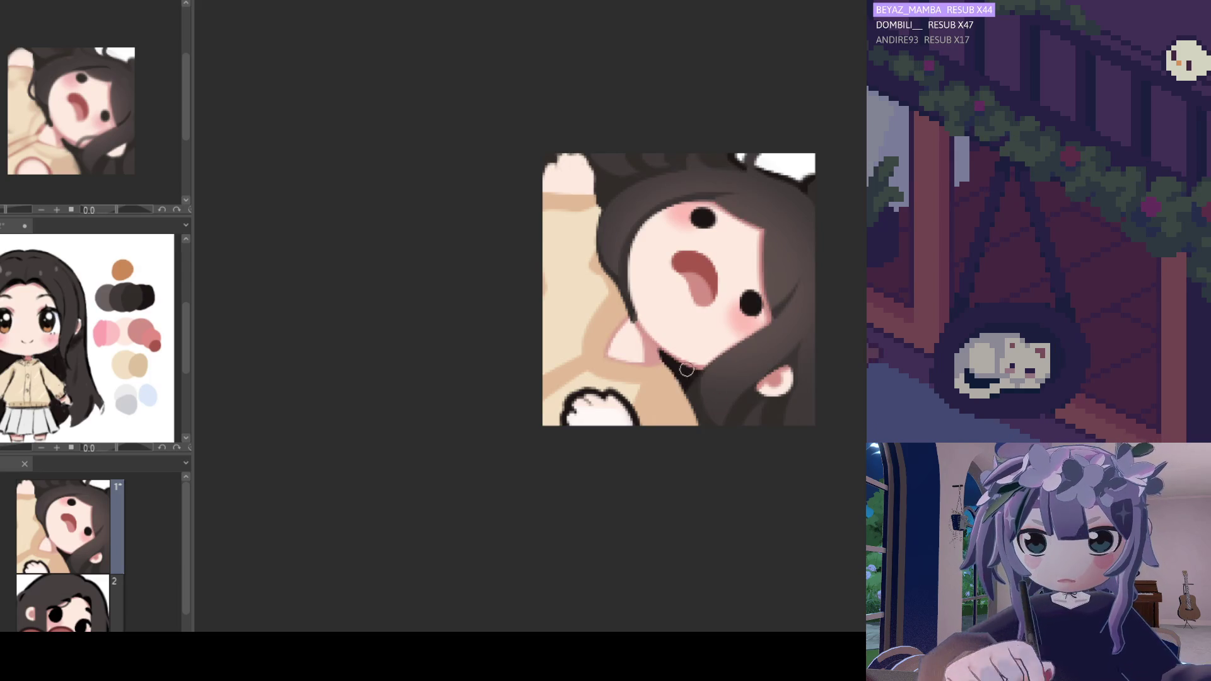
{"action": "scroll", "coordinate": [668, 346], "scroll_direction": "up", "scroll_amount": 1}
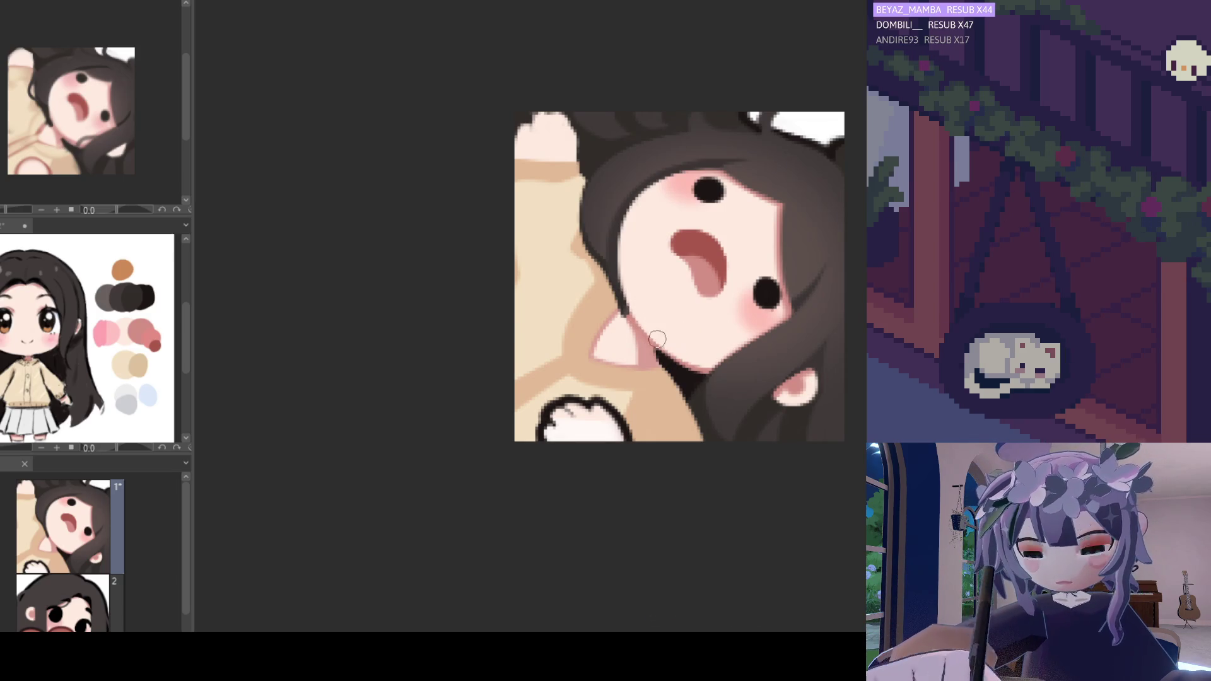
{"action": "scroll", "coordinate": [656, 327], "scroll_direction": "down", "scroll_amount": 4}
{"action": "scroll", "coordinate": [666, 319], "scroll_direction": "up", "scroll_amount": 2}
{"action": "scroll", "coordinate": [665, 319], "scroll_direction": "up", "scroll_amount": 1}
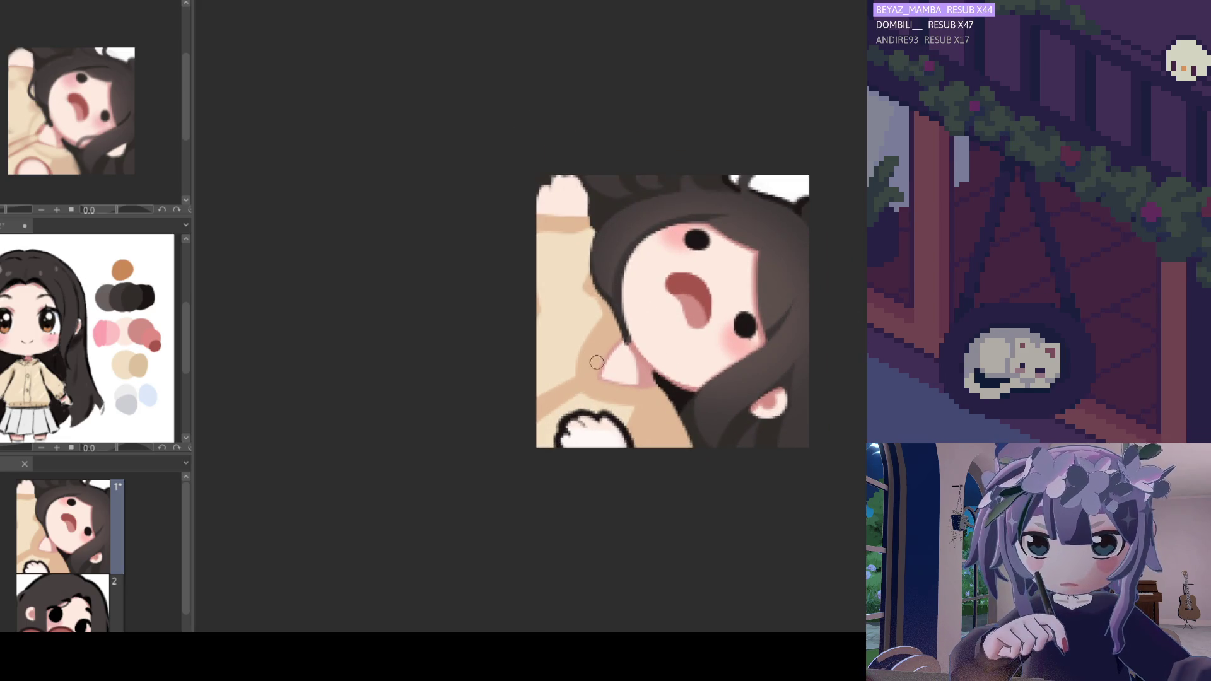
{"action": "mouse_move", "coordinate": [595, 360]}
{"action": "left_mouse_down"}
{"action": "mouse_move", "coordinate": [627, 350]}
{"action": "mouse_move", "coordinate": [642, 388]}
{"action": "left_mouse_up"}
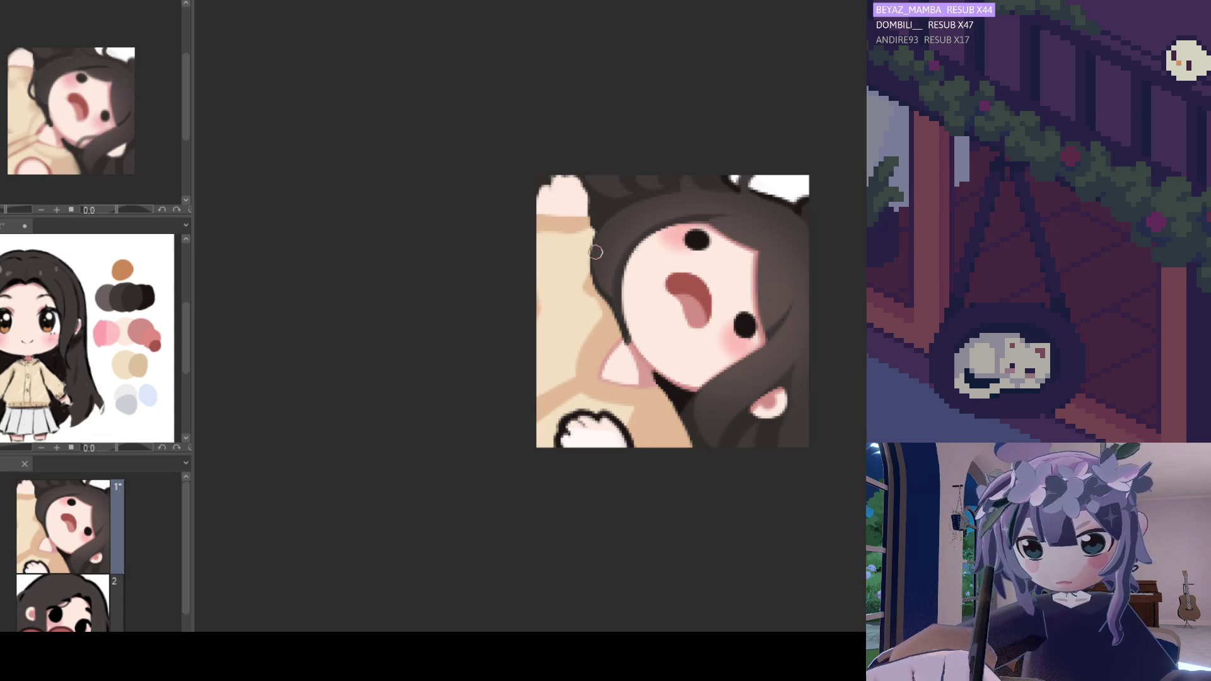
- Zoom back out and mirror the canvas to check the repainted chin edge
{"action": "scroll", "coordinate": [595, 252], "scroll_direction": "down", "scroll_amount": 5}
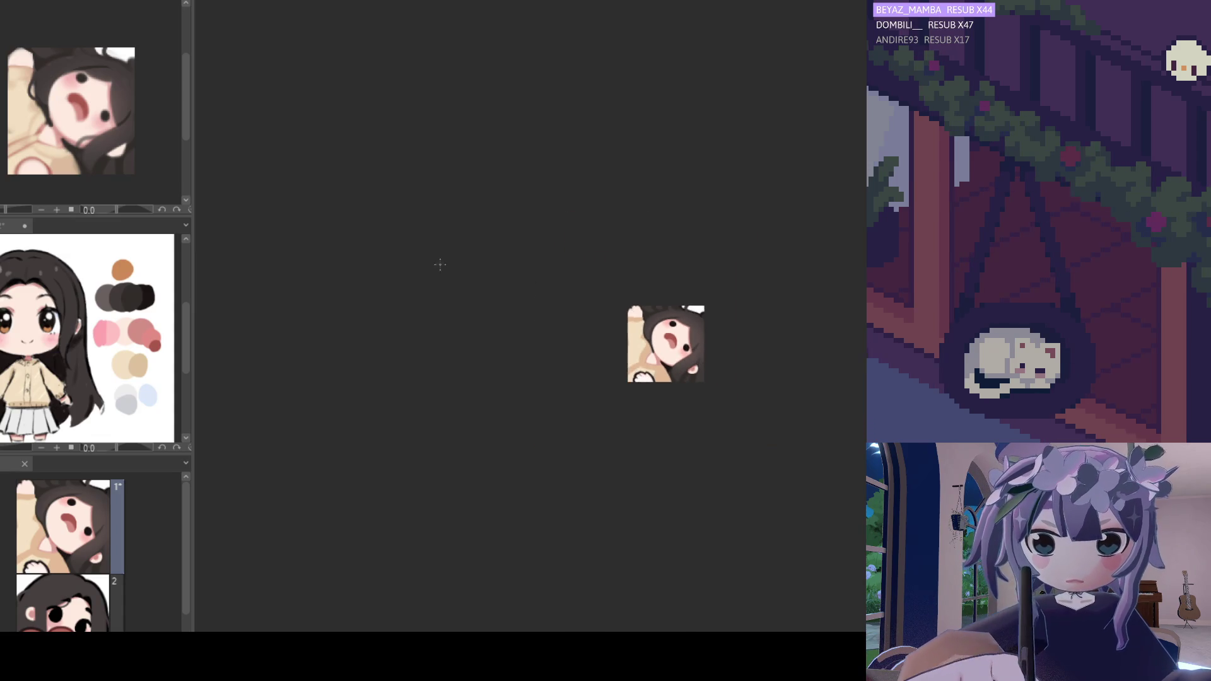
{"action": "scroll", "coordinate": [662, 340], "scroll_direction": "up", "scroll_amount": 4}
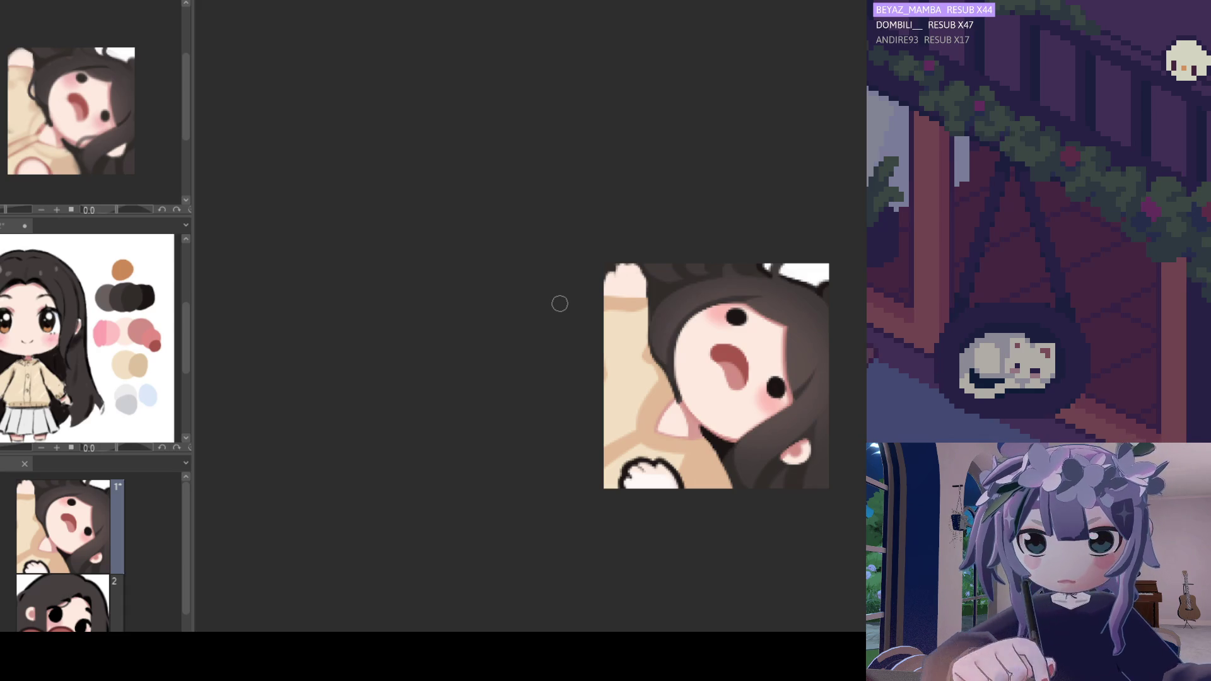
{"action": "scroll", "coordinate": [565, 373], "scroll_direction": "down", "scroll_amount": 5}
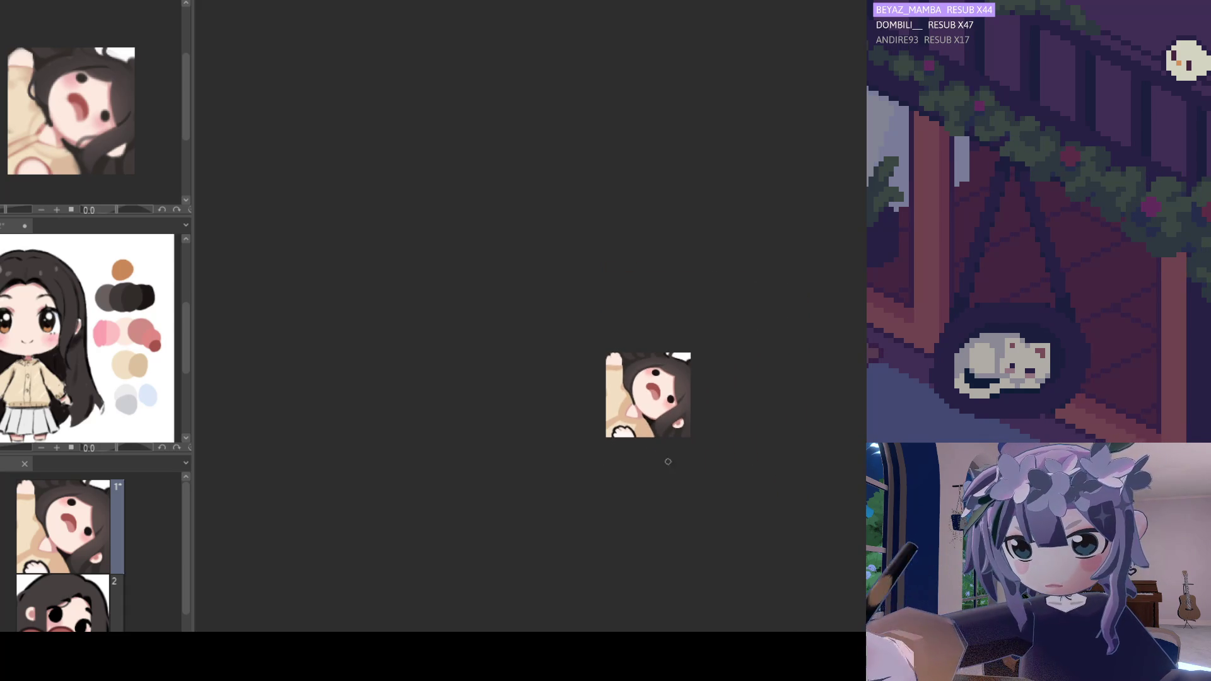
{"action": "scroll", "coordinate": [639, 426], "scroll_direction": "up", "scroll_amount": 5}
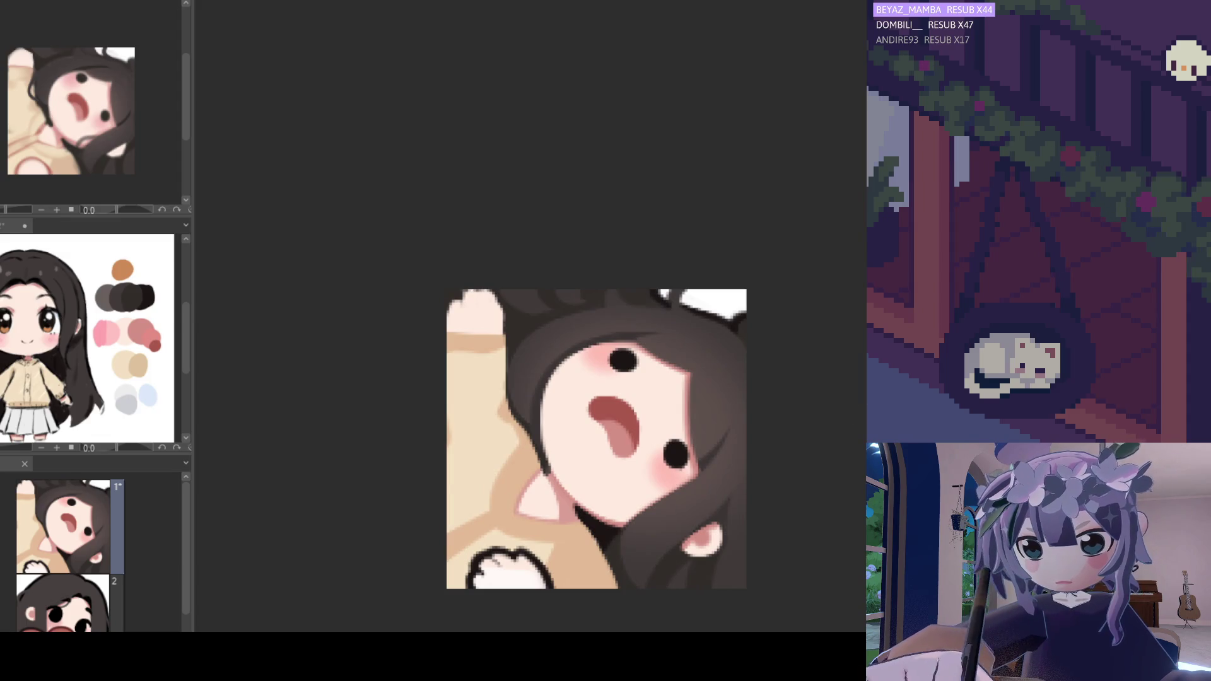
{"action": "scroll", "coordinate": [627, 340], "scroll_direction": "up", "scroll_amount": 1}
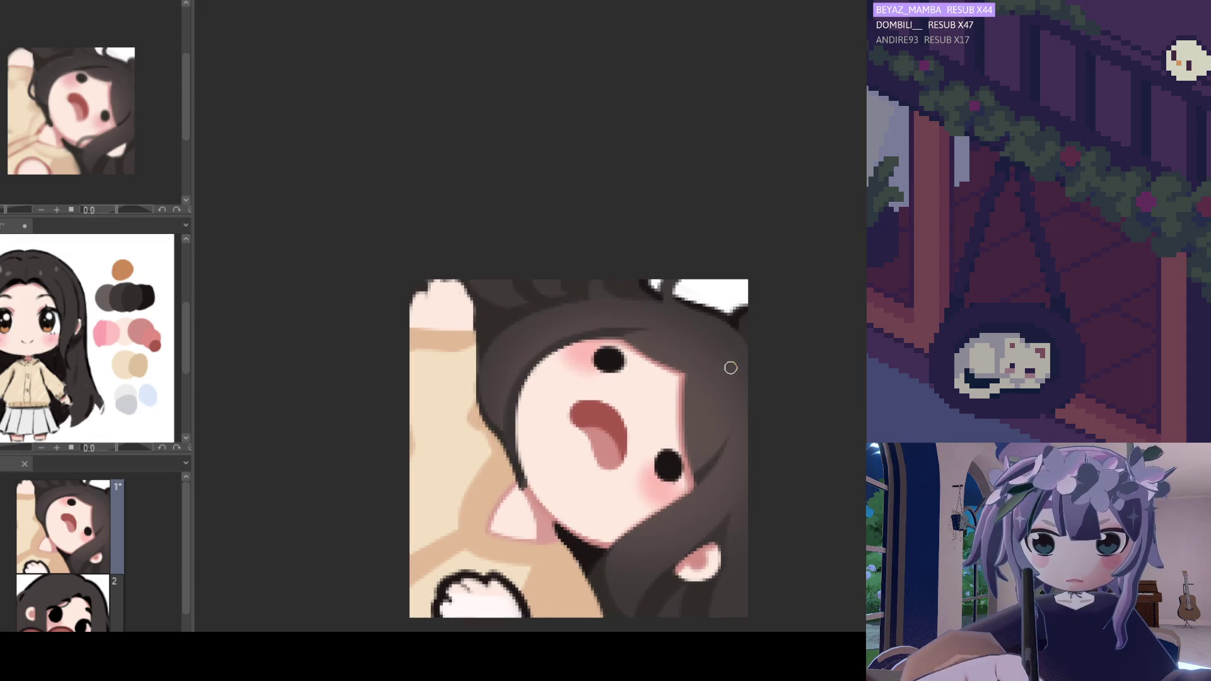
{"action": "key", "text": "h"}
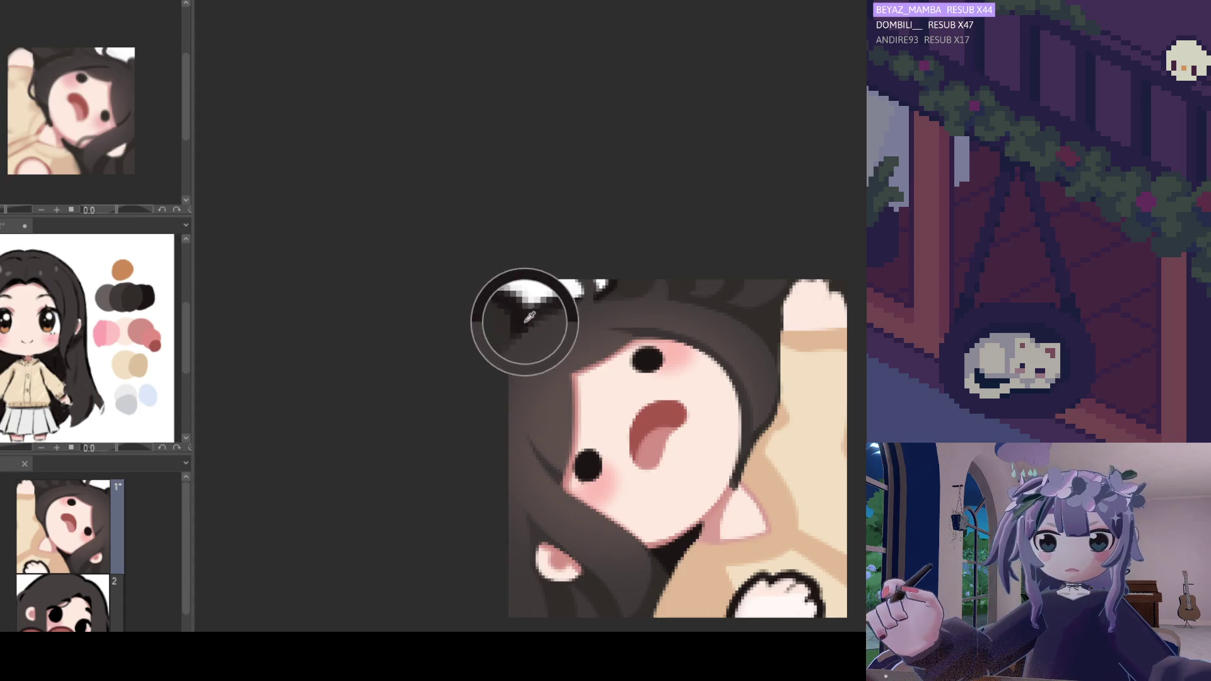
{"action": "key", "text": "h"}
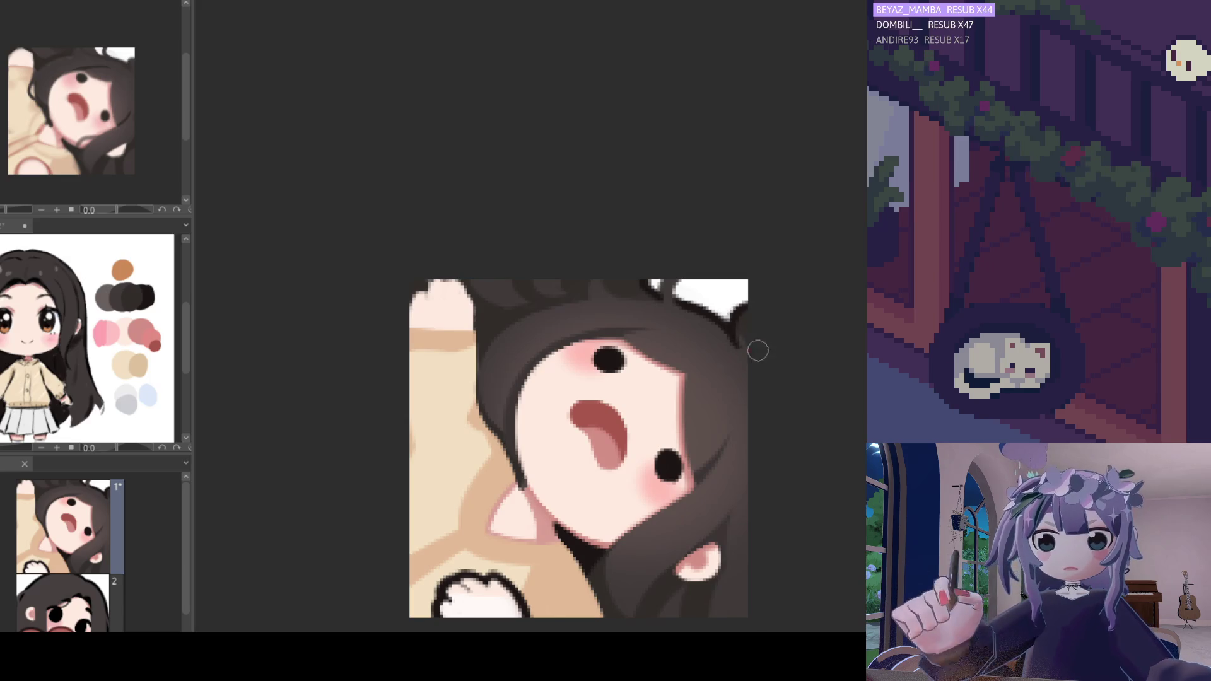
{"action": "scroll", "coordinate": [724, 366], "scroll_direction": "down", "scroll_amount": 4}
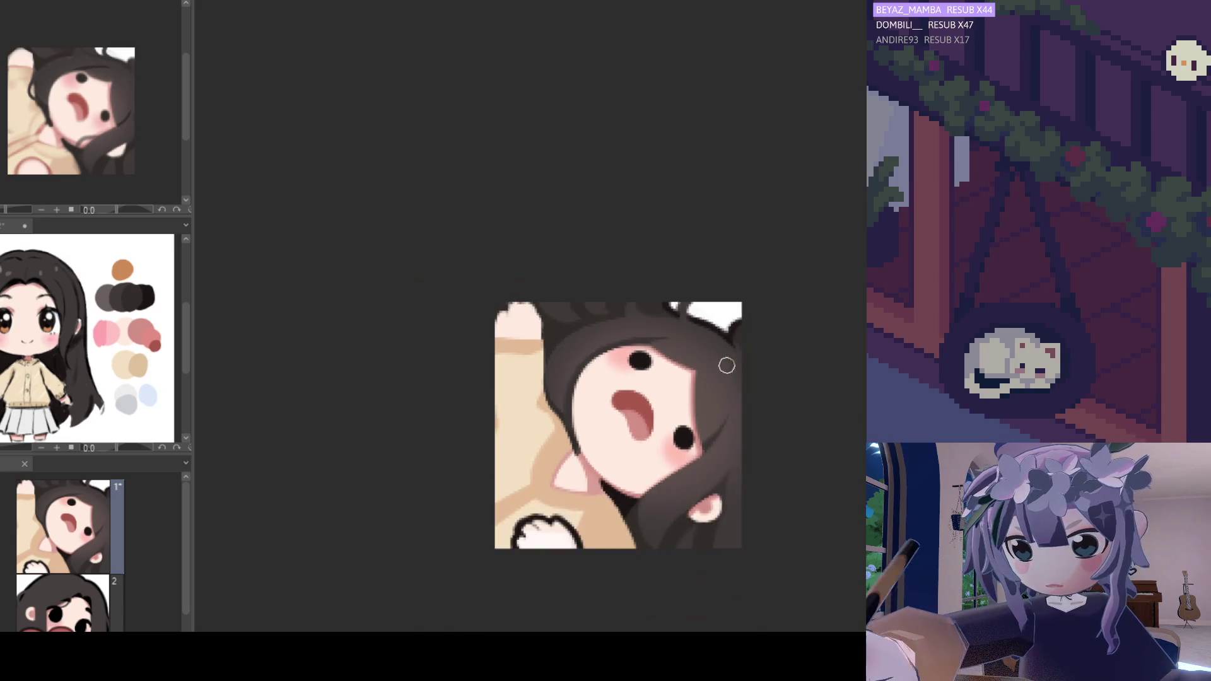
{"action": "scroll", "coordinate": [728, 359], "scroll_direction": "up", "scroll_amount": 1}
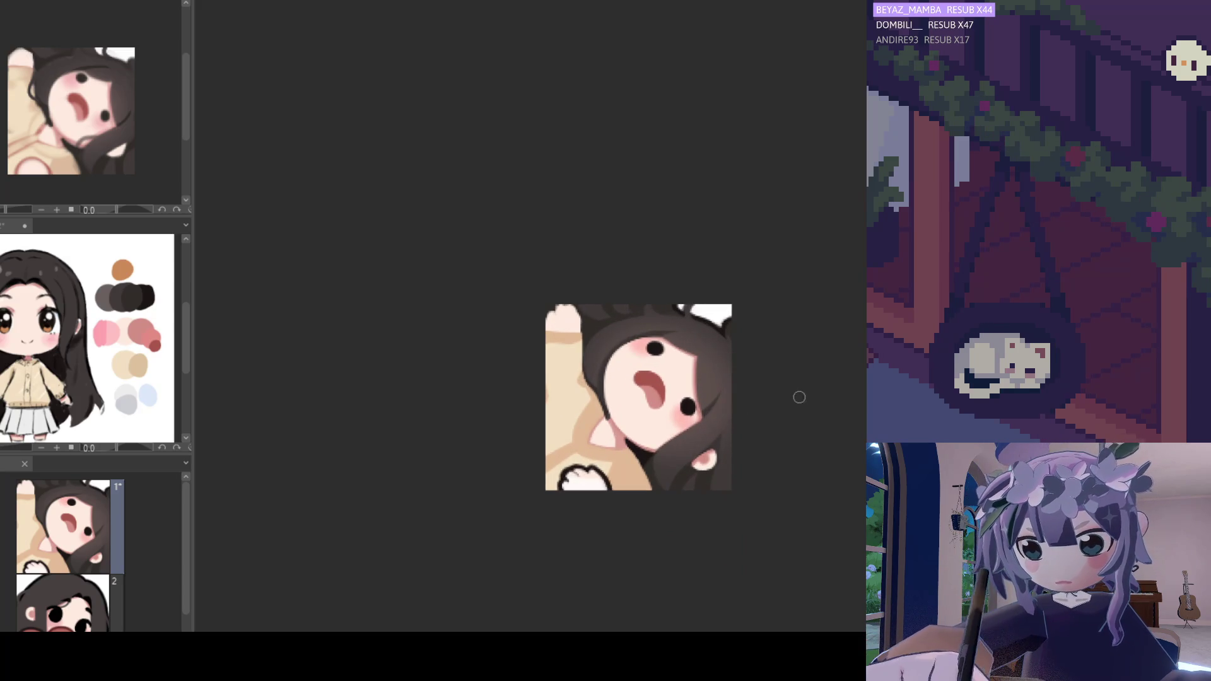
{"action": "scroll", "coordinate": [725, 353], "scroll_direction": "up", "scroll_amount": 3}
{"action": "left_click", "coordinate": [740, 308], "text": "alt"}
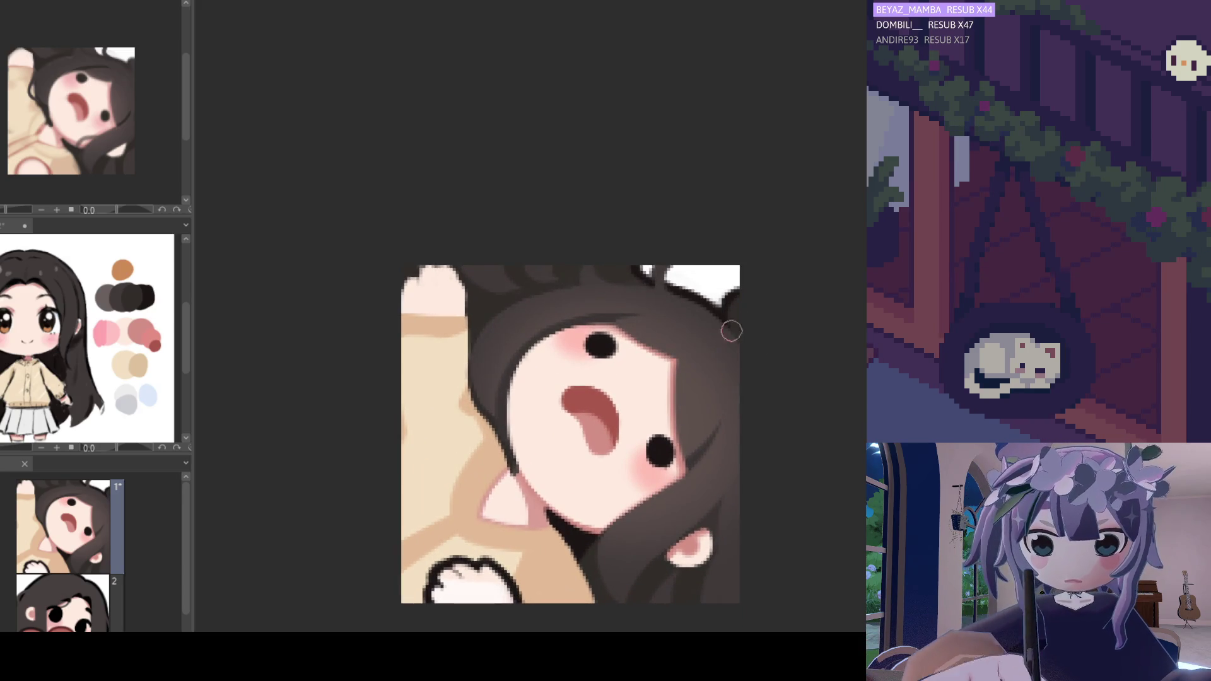
{"action": "scroll", "coordinate": [741, 365], "scroll_direction": "down", "scroll_amount": 5}
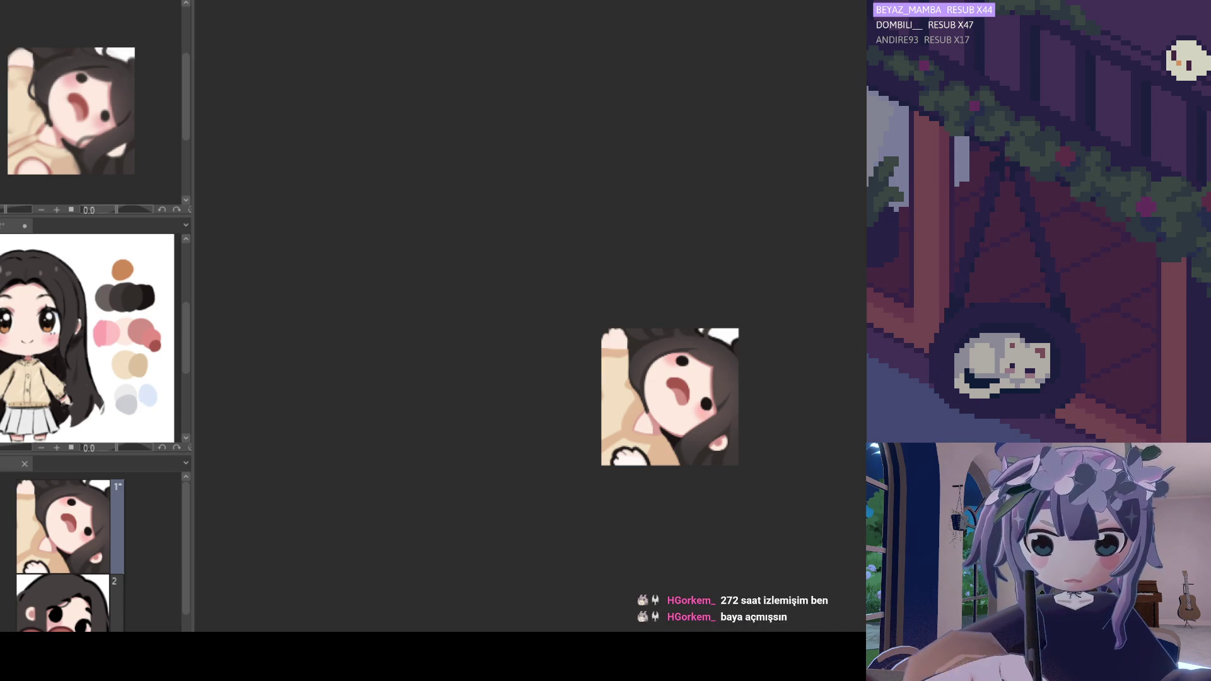
{"action": "scroll", "coordinate": [744, 357], "scroll_direction": "up", "scroll_amount": 1}
{"action": "scroll", "coordinate": [725, 365], "scroll_direction": "up", "scroll_amount": 4}
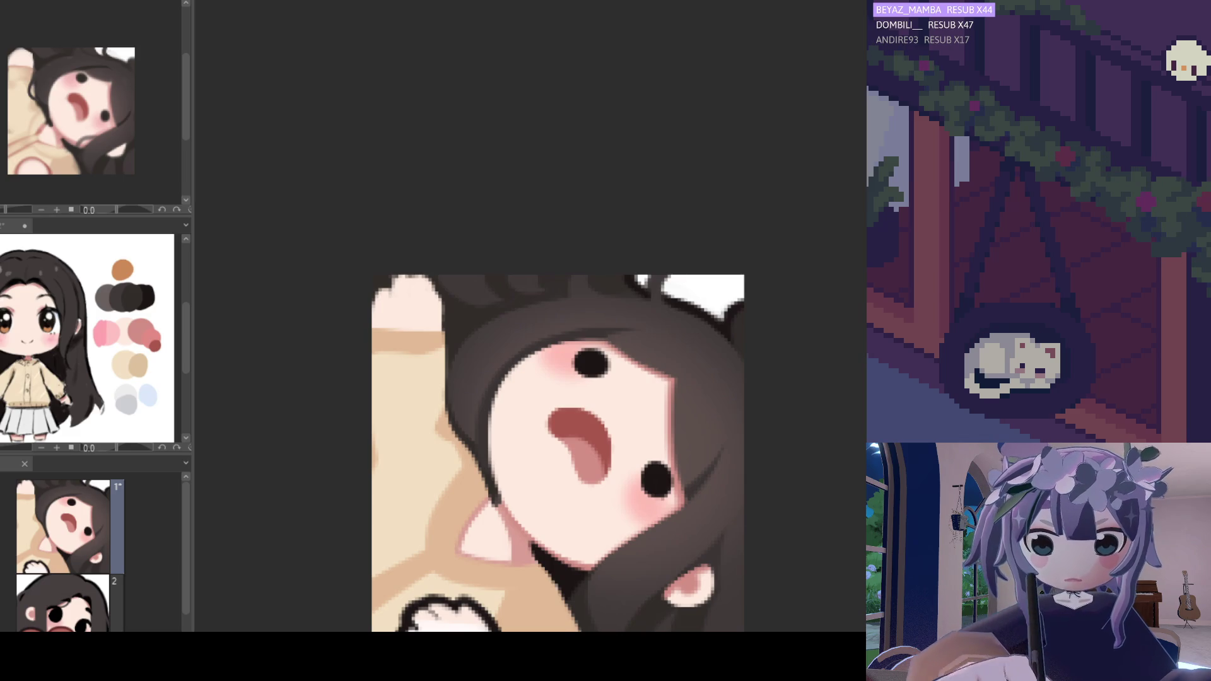
{"action": "scroll", "coordinate": [567, 384], "scroll_direction": "down", "scroll_amount": 2}
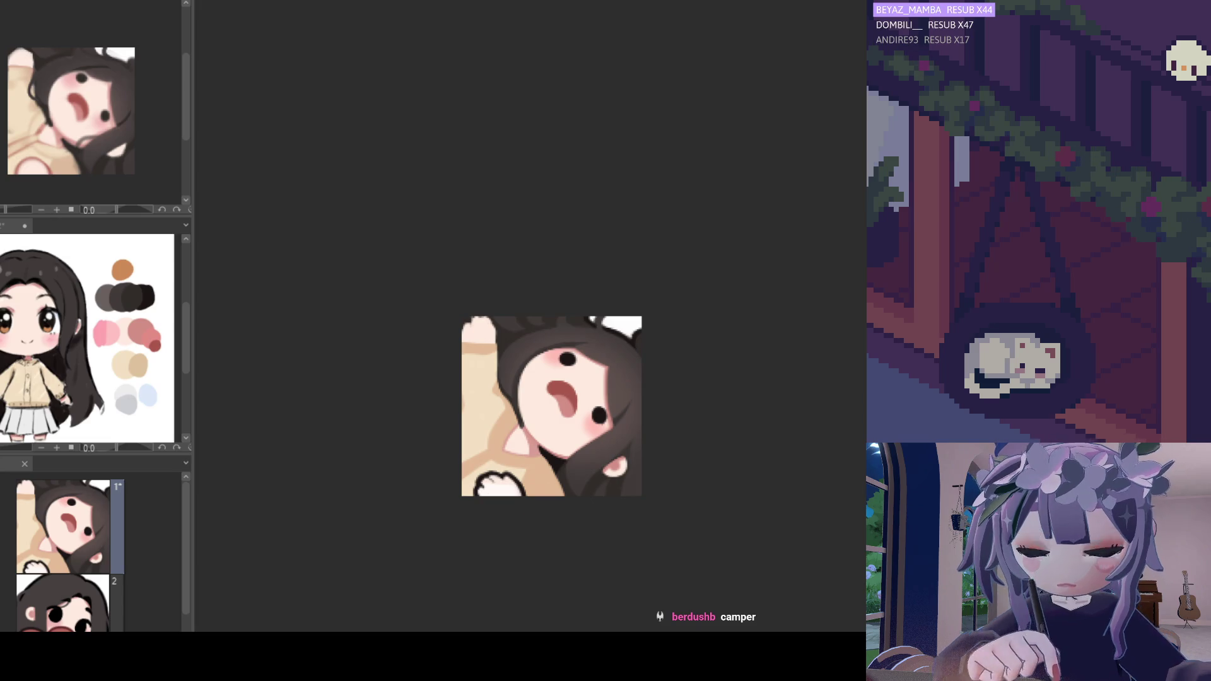
{"action": "scroll", "coordinate": [493, 435], "scroll_direction": "up", "scroll_amount": 1}
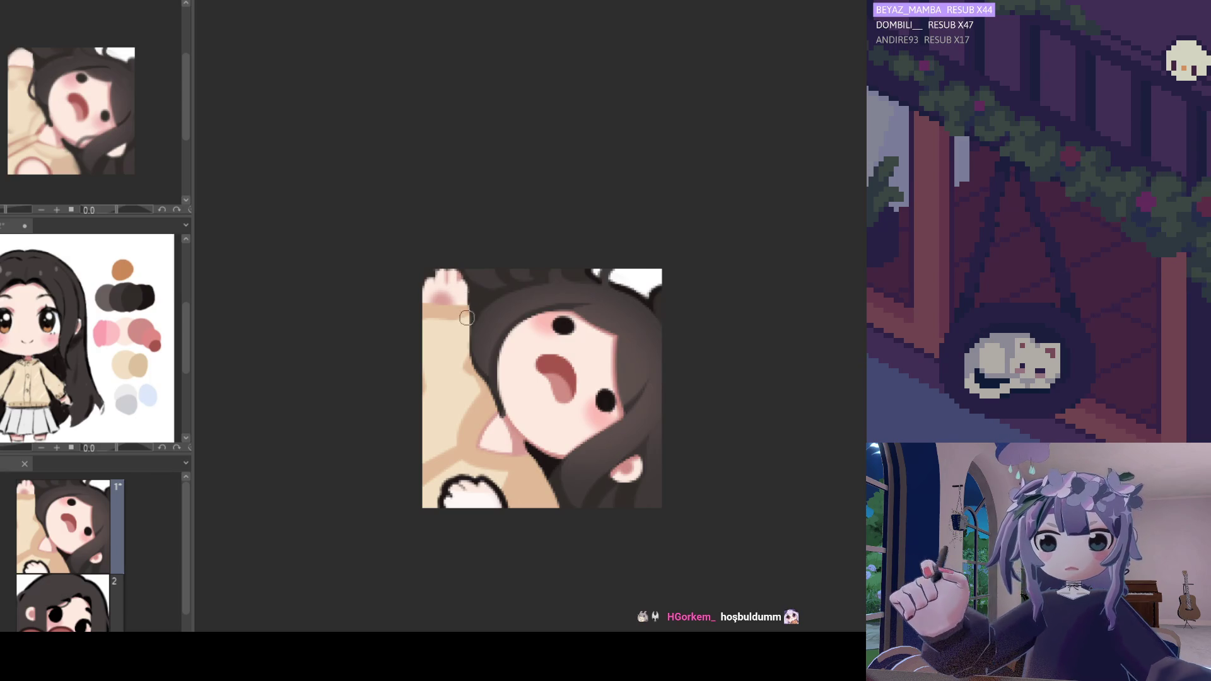
{"action": "key", "text": "h"}
{"action": "key", "text": "h"}
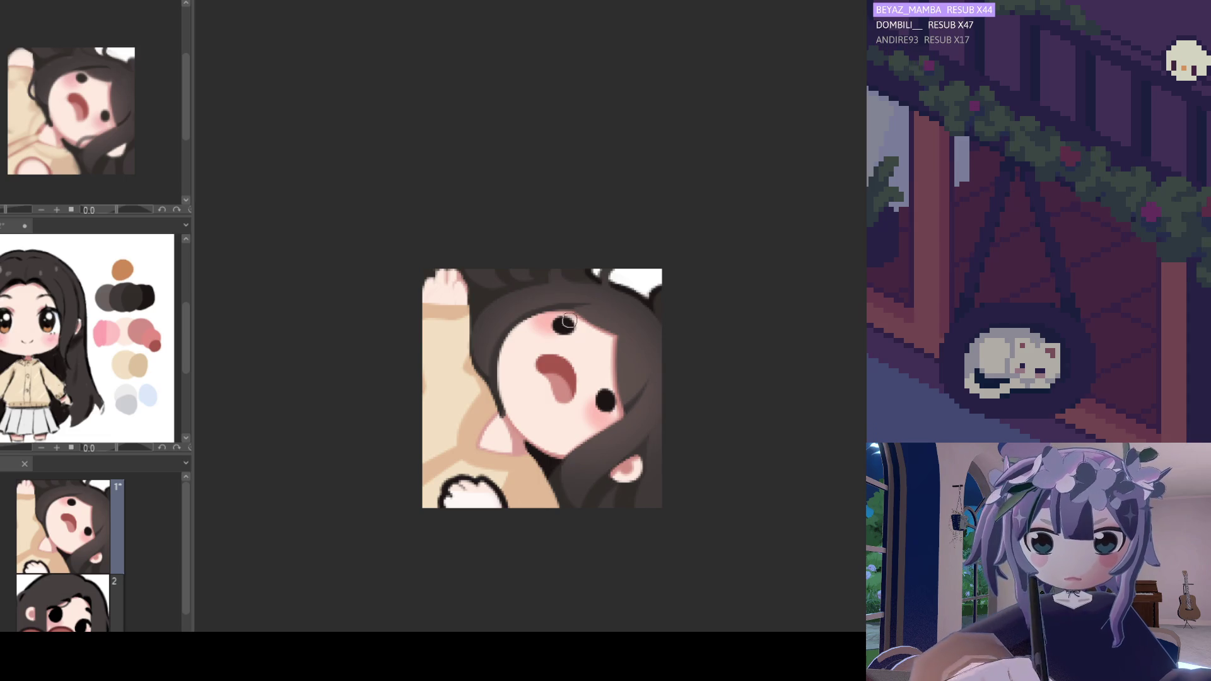
{"action": "left_click_drag", "start_coordinate": [495, 262], "coordinate": [473, 252]}
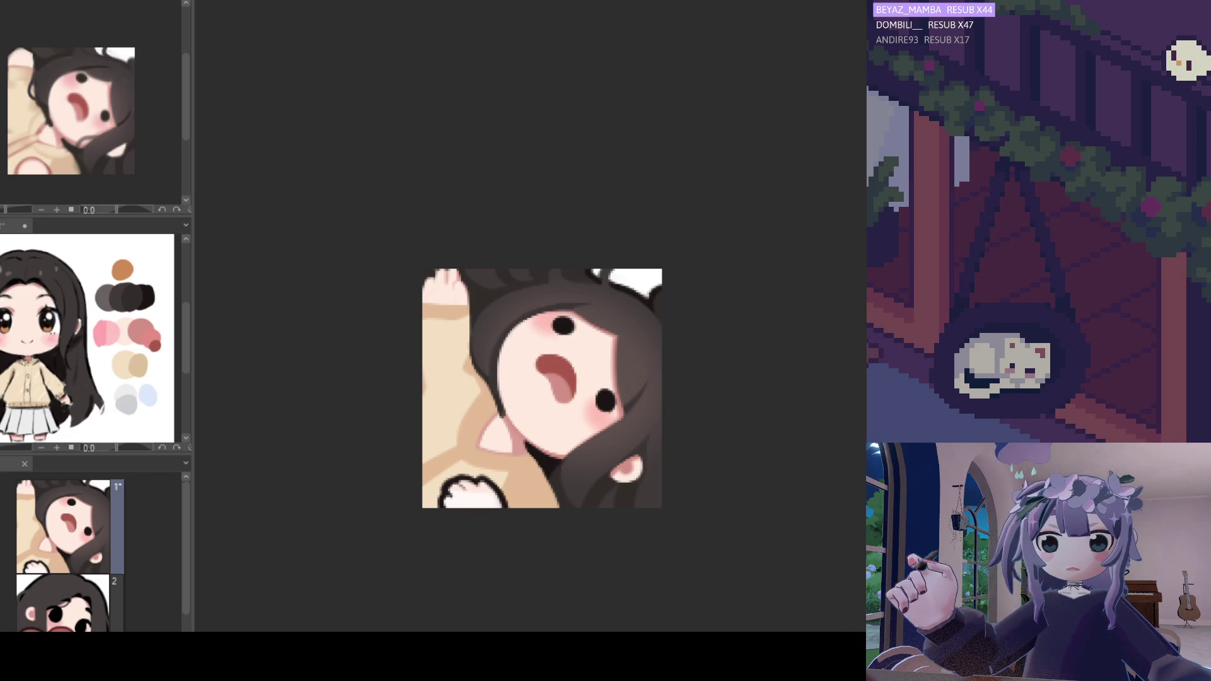
{"action": "left_click", "coordinate": [514, 437], "text": "alt"}
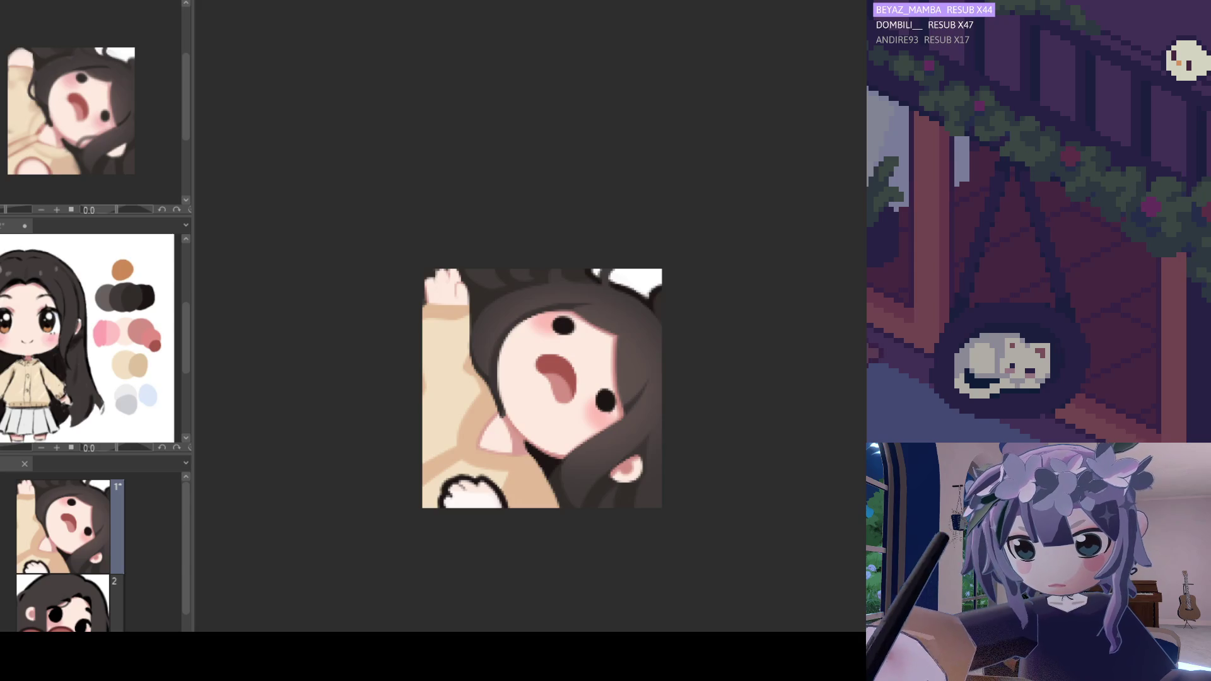
- Switch to the purple-haired girl's juice-box emote canvas
{"action": "scroll", "coordinate": [447, 344], "scroll_direction": "up", "scroll_amount": 1}
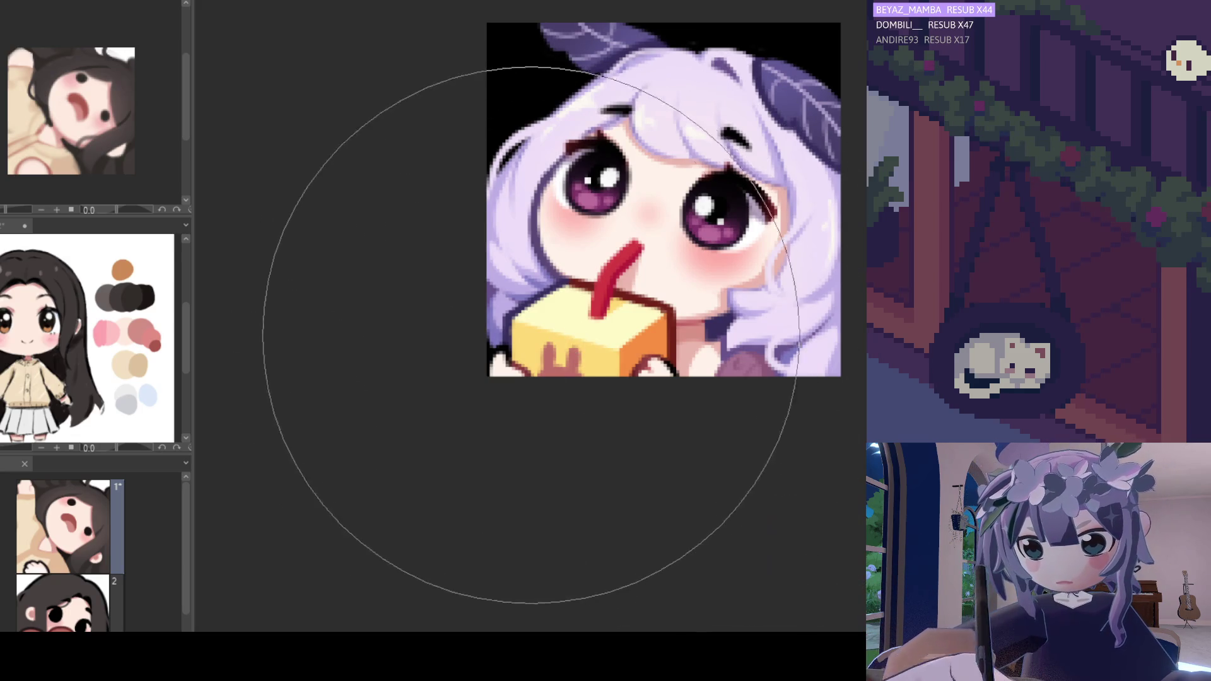
- Zoom out, undo the accidental Liquify warp at the artwork's left edge, and mirror the view
{"action": "key", "text": "ctrl+minus"}
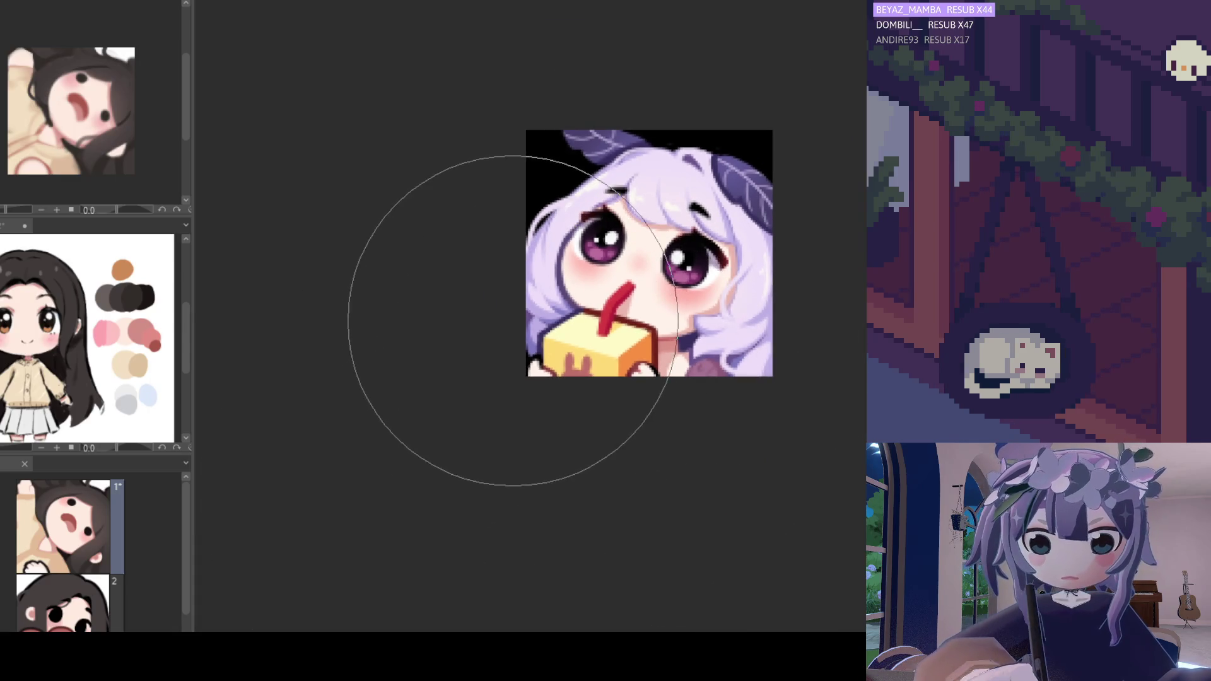
{"action": "left_click_drag", "start_coordinate": [490, 338], "coordinate": [494, 332]}
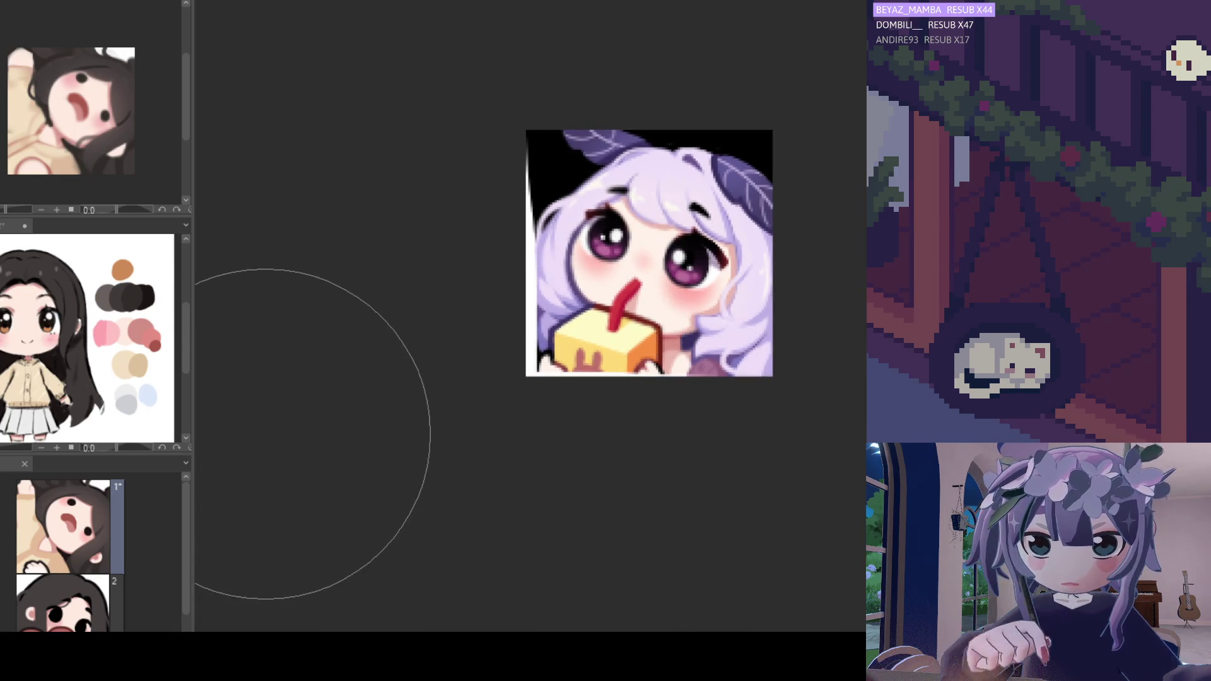
{"action": "key", "text": "ctrl+z"}
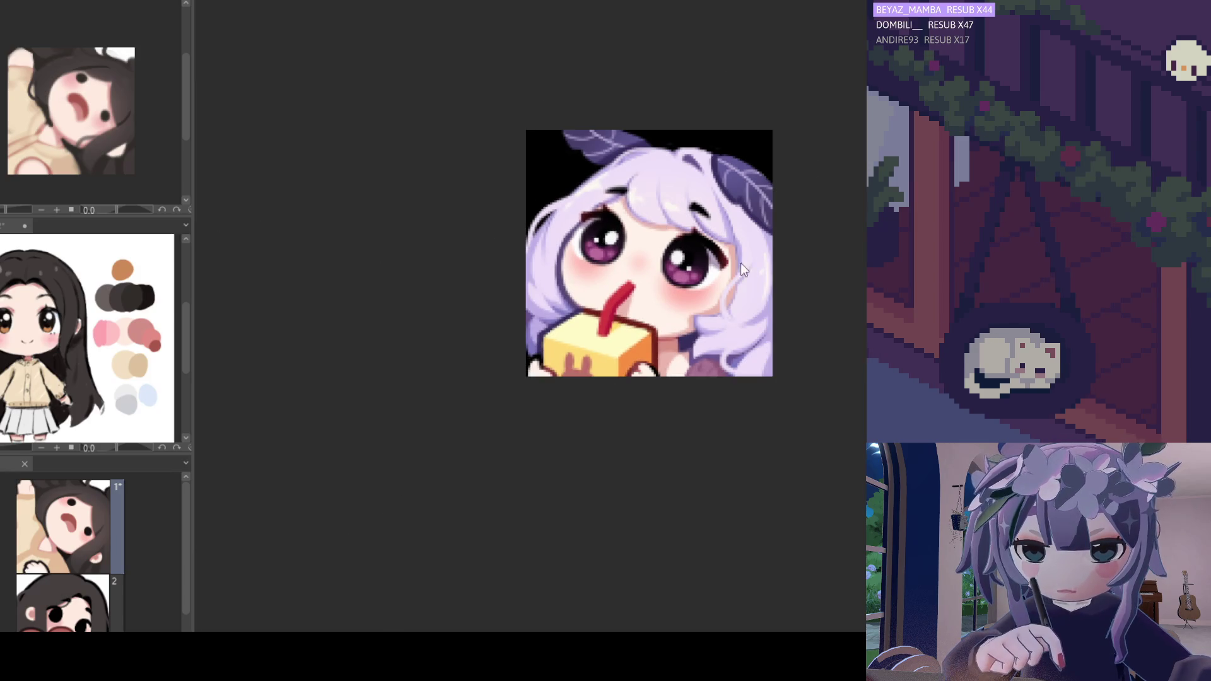
{"action": "scroll", "coordinate": [748, 283], "scroll_direction": "down", "scroll_amount": 2}
{"action": "key", "text": "h"}
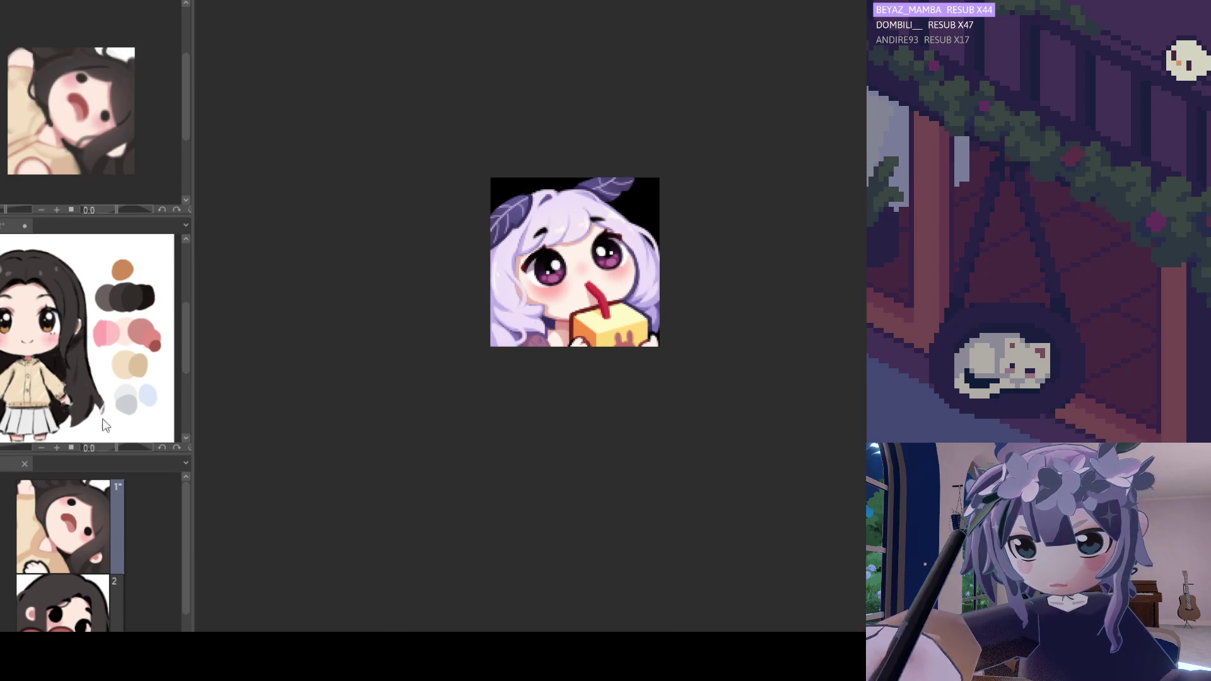
- Liquify-push the left eye and nearby hair into shape, then unflip the view
{"action": "scroll", "coordinate": [624, 353], "scroll_direction": "down", "scroll_amount": 1}
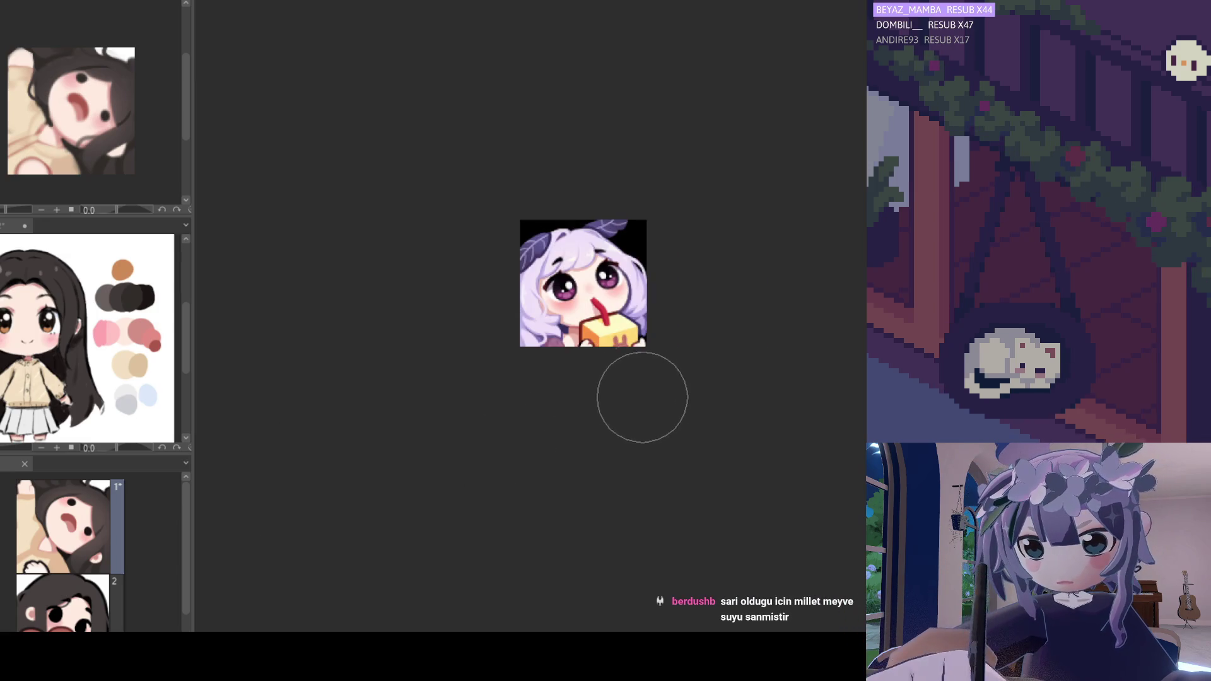
{"action": "scroll", "coordinate": [549, 284], "scroll_direction": "up", "scroll_amount": 2}
{"action": "mouse_move", "coordinate": [558, 306]}
{"action": "left_mouse_down"}
{"action": "mouse_move", "coordinate": [593, 239]}
{"action": "mouse_move", "coordinate": [627, 211]}
{"action": "mouse_move", "coordinate": [622, 189]}
{"action": "mouse_move", "coordinate": [557, 194]}
{"action": "mouse_move", "coordinate": [537, 178]}
{"action": "mouse_move", "coordinate": [507, 233]}
{"action": "left_mouse_up"}
{"action": "key", "text": "h"}
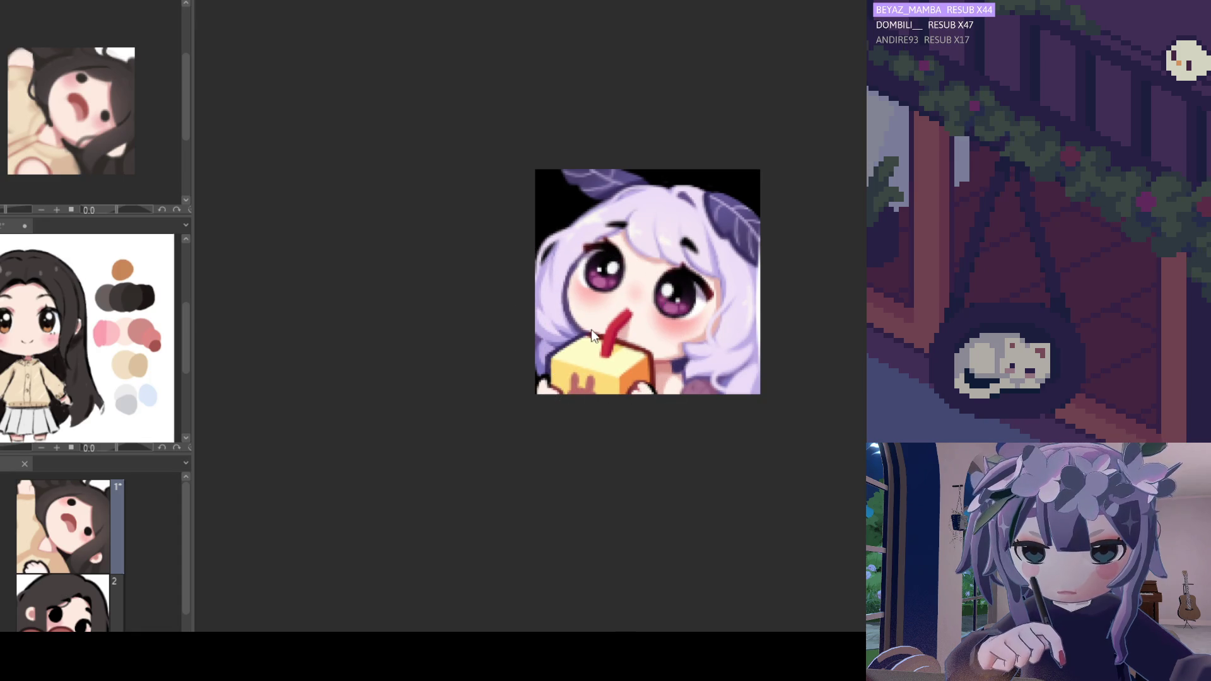
- Reshape the left eye and eyebrow with Liquify and flip the canvas to check
{"action": "scroll", "coordinate": [611, 366], "scroll_direction": "down", "scroll_amount": 1}
{"action": "scroll", "coordinate": [621, 372], "scroll_direction": "down", "scroll_amount": 1}
{"action": "scroll", "coordinate": [540, 311], "scroll_direction": "up", "scroll_amount": 1}
{"action": "scroll", "coordinate": [574, 316], "scroll_direction": "up", "scroll_amount": 1}
{"action": "scroll", "coordinate": [574, 315], "scroll_direction": "up", "scroll_amount": 1}
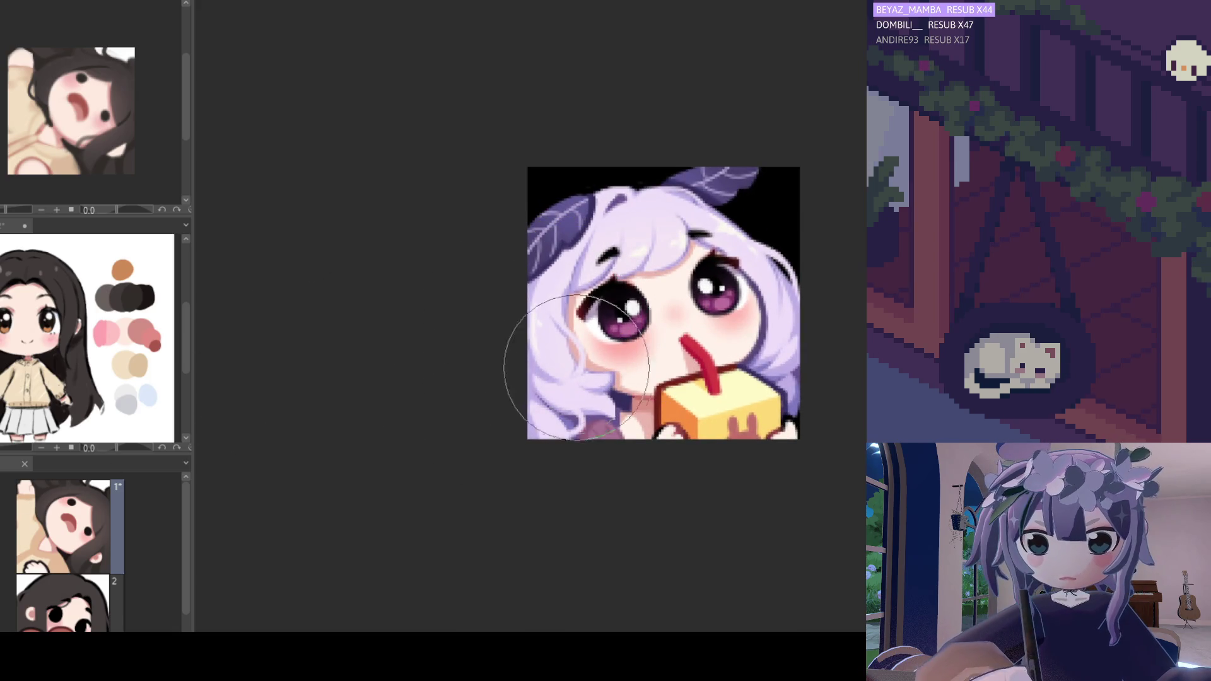
{"action": "mouse_move", "coordinate": [554, 319]}
{"action": "left_mouse_down"}
{"action": "mouse_move", "coordinate": [571, 303]}
{"action": "mouse_move", "coordinate": [587, 318]}
{"action": "mouse_move", "coordinate": [581, 311]}
{"action": "mouse_move", "coordinate": [592, 355]}
{"action": "mouse_move", "coordinate": [625, 357]}
{"action": "mouse_move", "coordinate": [638, 397]}
{"action": "mouse_move", "coordinate": [689, 404]}
{"action": "mouse_move", "coordinate": [737, 401]}
{"action": "mouse_move", "coordinate": [744, 321]}
{"action": "mouse_move", "coordinate": [755, 329]}
{"action": "left_mouse_up"}
{"action": "key", "text": "h"}
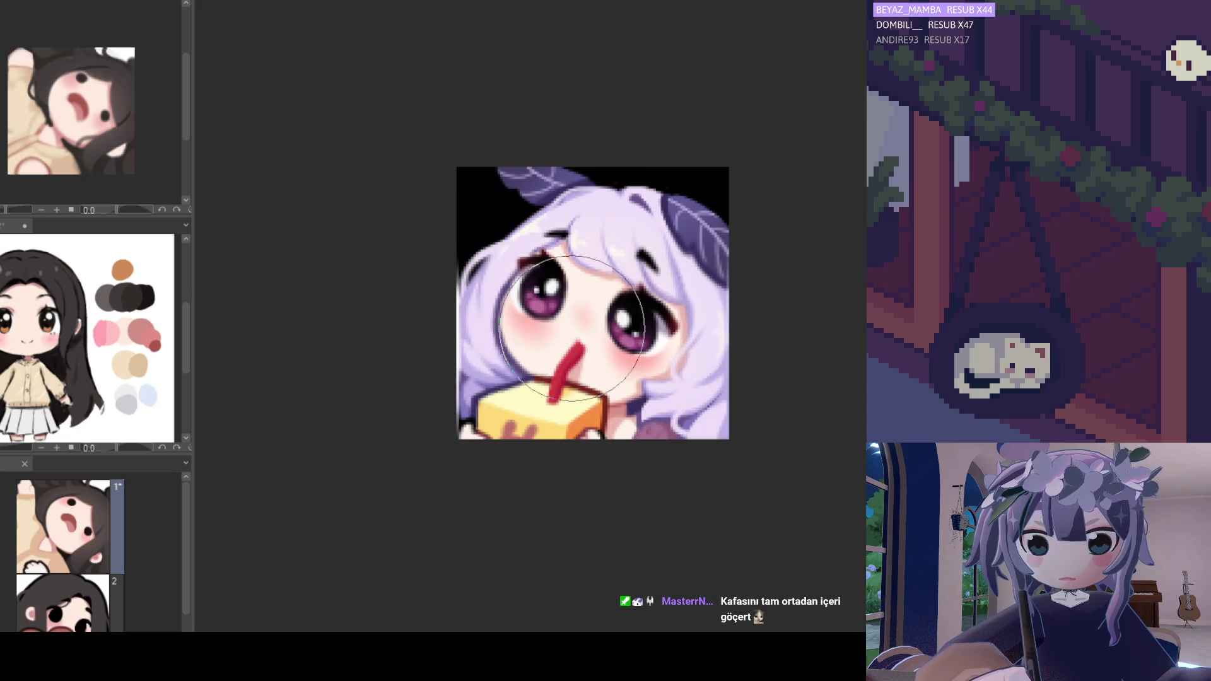
{"action": "scroll", "coordinate": [607, 401], "scroll_direction": "down", "scroll_amount": 8}
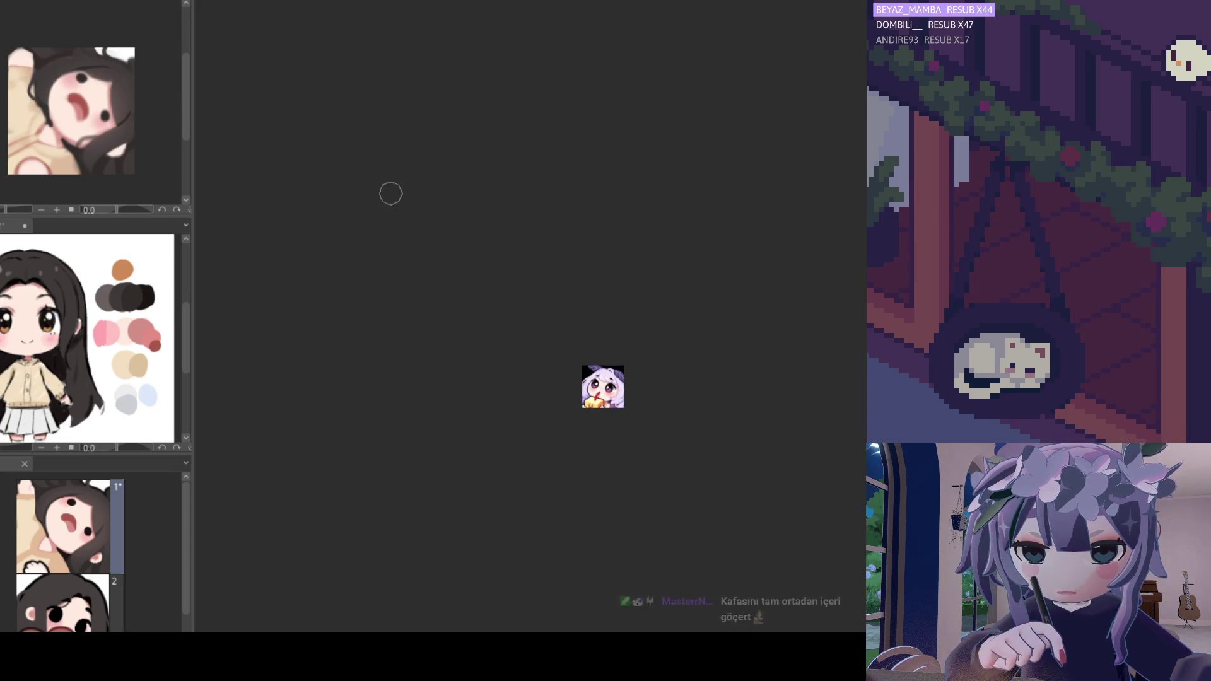
- Return to the dark-haired, open-mouthed girl emote with Ctrl+Alt+0
{"action": "key", "text": "ctrl+alt+0"}
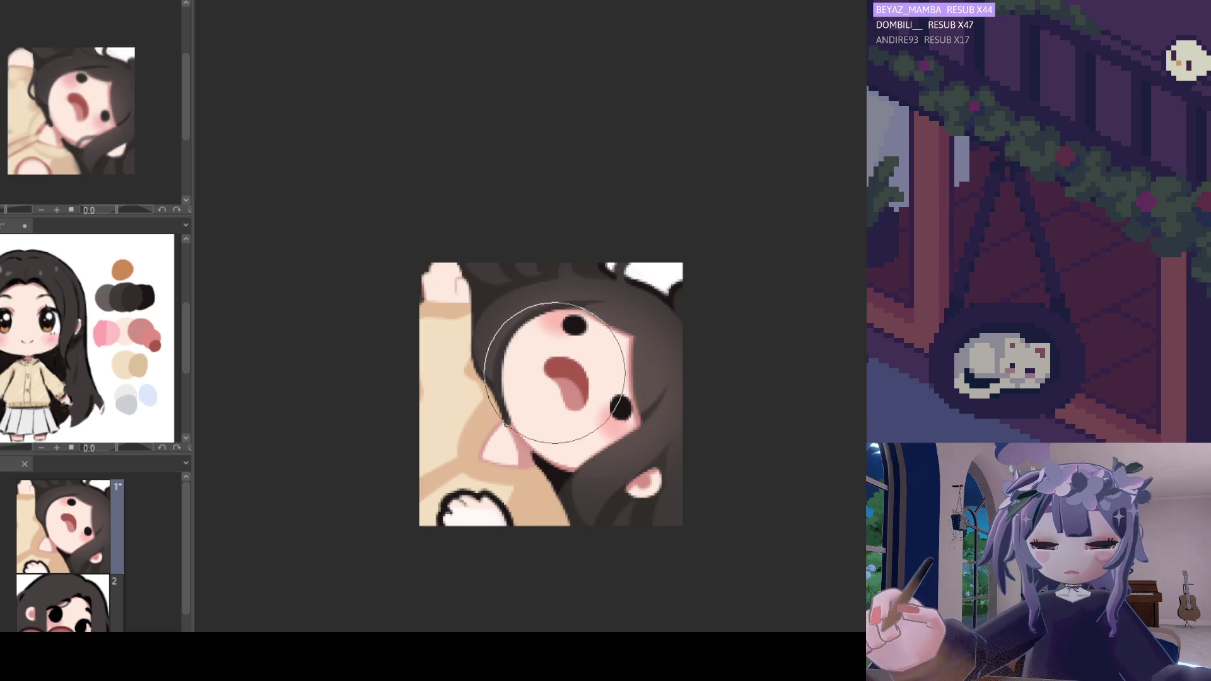
- Zoom the view to frame the girl's raised arm and paw
{"action": "scroll", "coordinate": [481, 363], "scroll_direction": "down", "scroll_amount": 2}
{"action": "scroll", "coordinate": [580, 327], "scroll_direction": "down", "scroll_amount": 1}
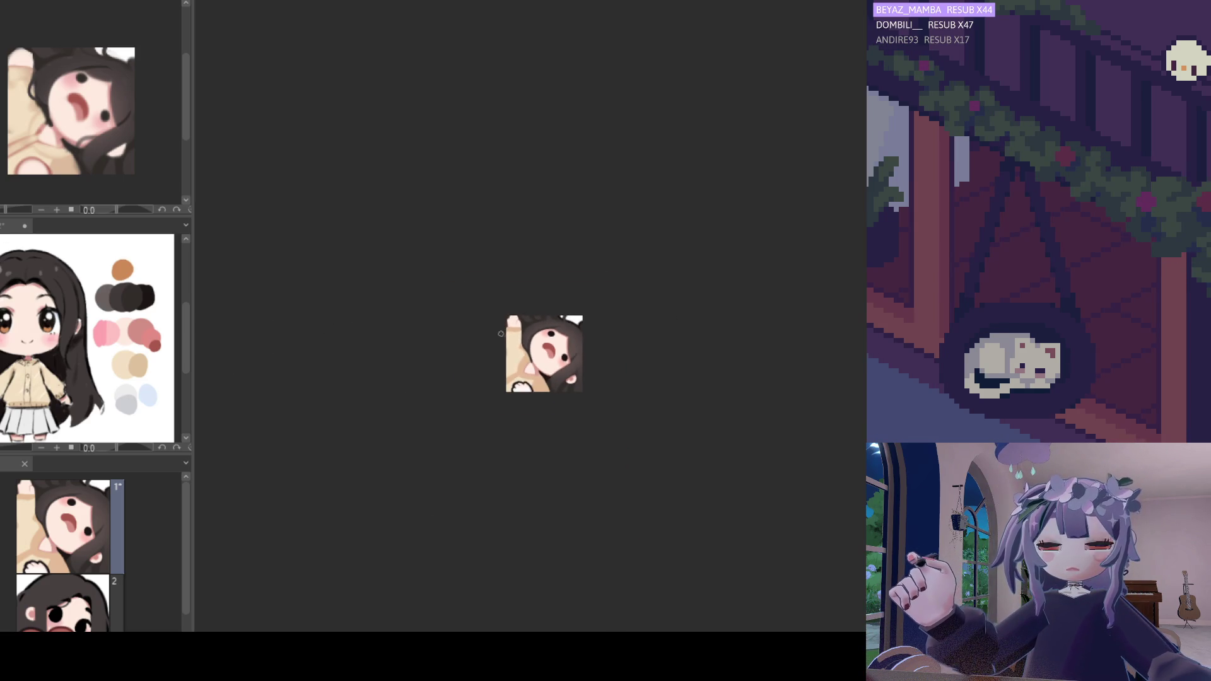
{"action": "scroll", "coordinate": [511, 353], "scroll_direction": "up", "scroll_amount": 3}
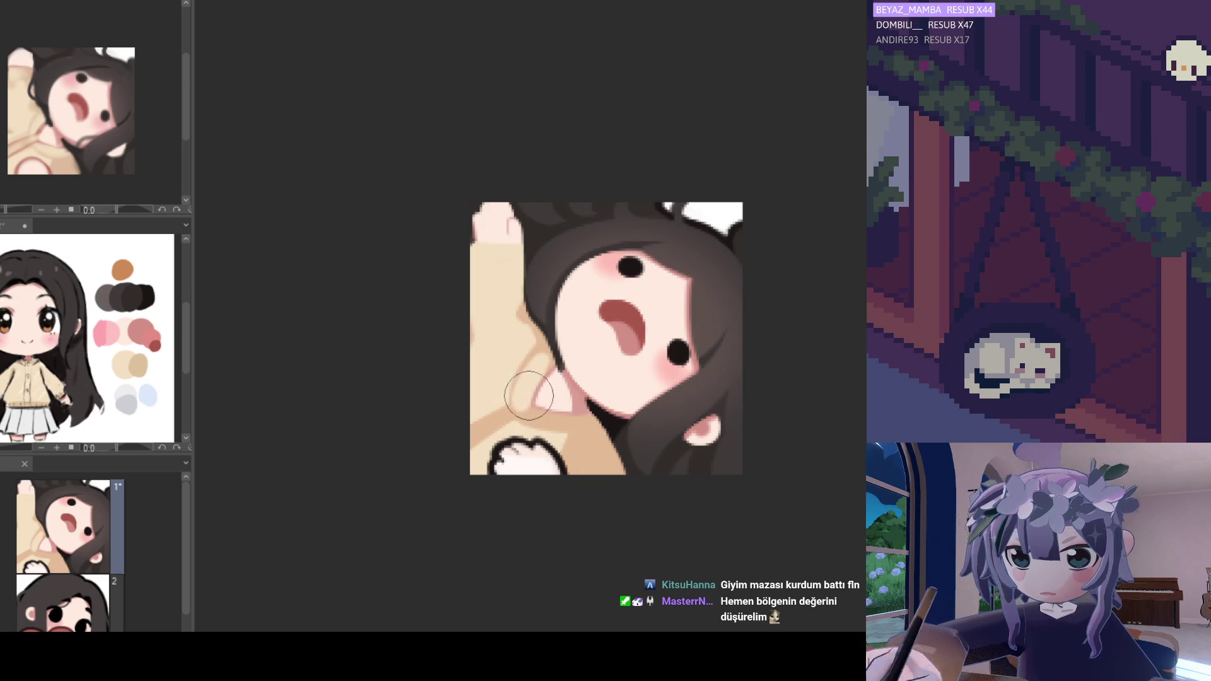
- Soften the arm-neck skin shading and repaint the lower sleeve's shading and crease lines
{"action": "mouse_move", "coordinate": [533, 366]}
{"action": "left_mouse_down"}
{"action": "mouse_move", "coordinate": [541, 360]}
{"action": "mouse_move", "coordinate": [527, 406]}
{"action": "mouse_move", "coordinate": [544, 353]}
{"action": "mouse_move", "coordinate": [533, 394]}
{"action": "mouse_move", "coordinate": [530, 379]}
{"action": "mouse_move", "coordinate": [555, 422]}
{"action": "mouse_move", "coordinate": [521, 412]}
{"action": "mouse_move", "coordinate": [574, 398]}
{"action": "left_mouse_up"}
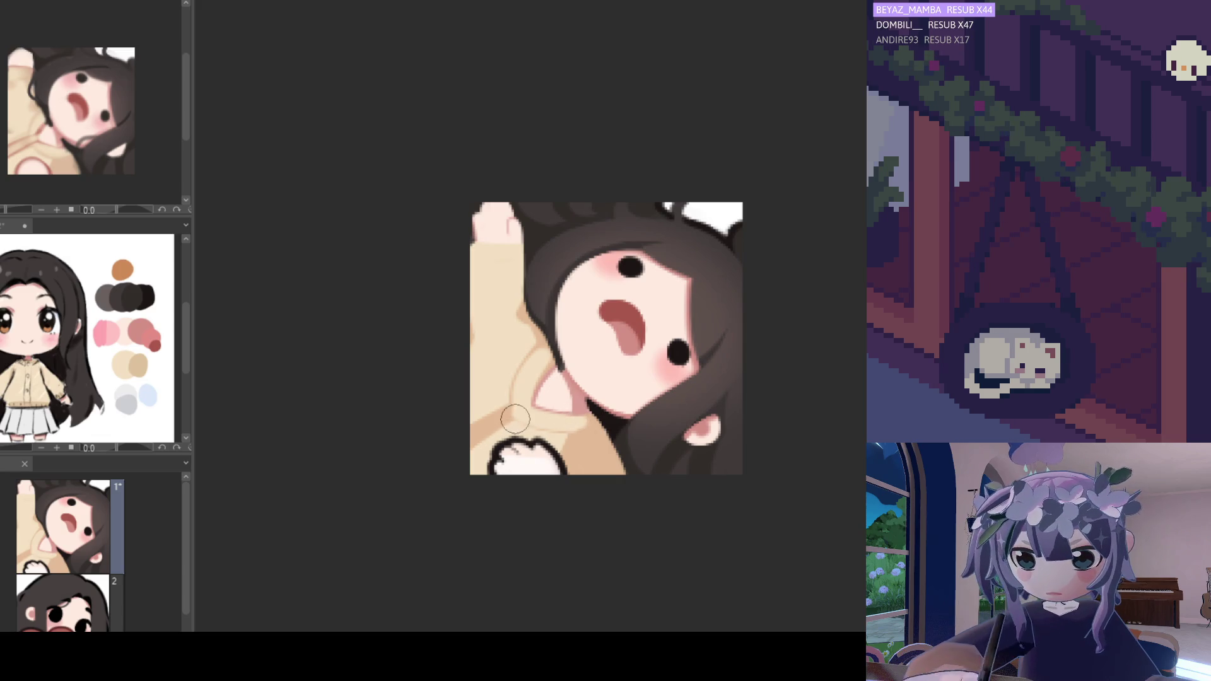
{"action": "left_click_drag", "start_coordinate": [513, 409], "coordinate": [453, 452]}
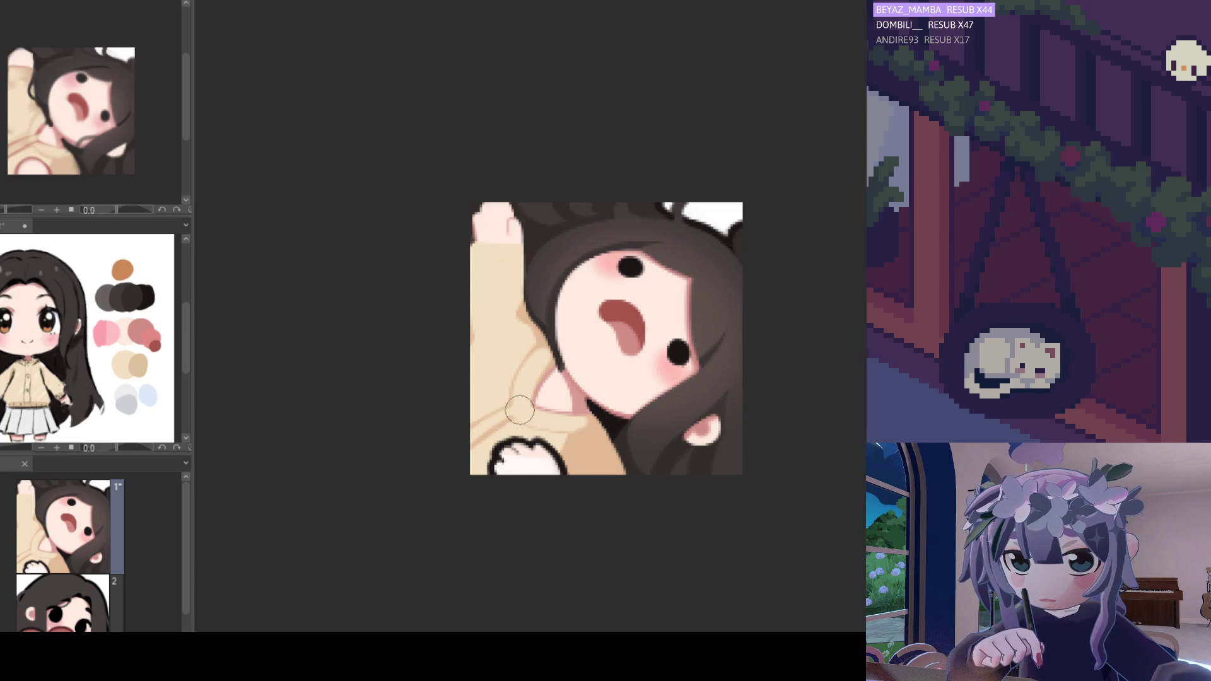
{"action": "left_click_drag", "start_coordinate": [521, 411], "coordinate": [466, 446]}
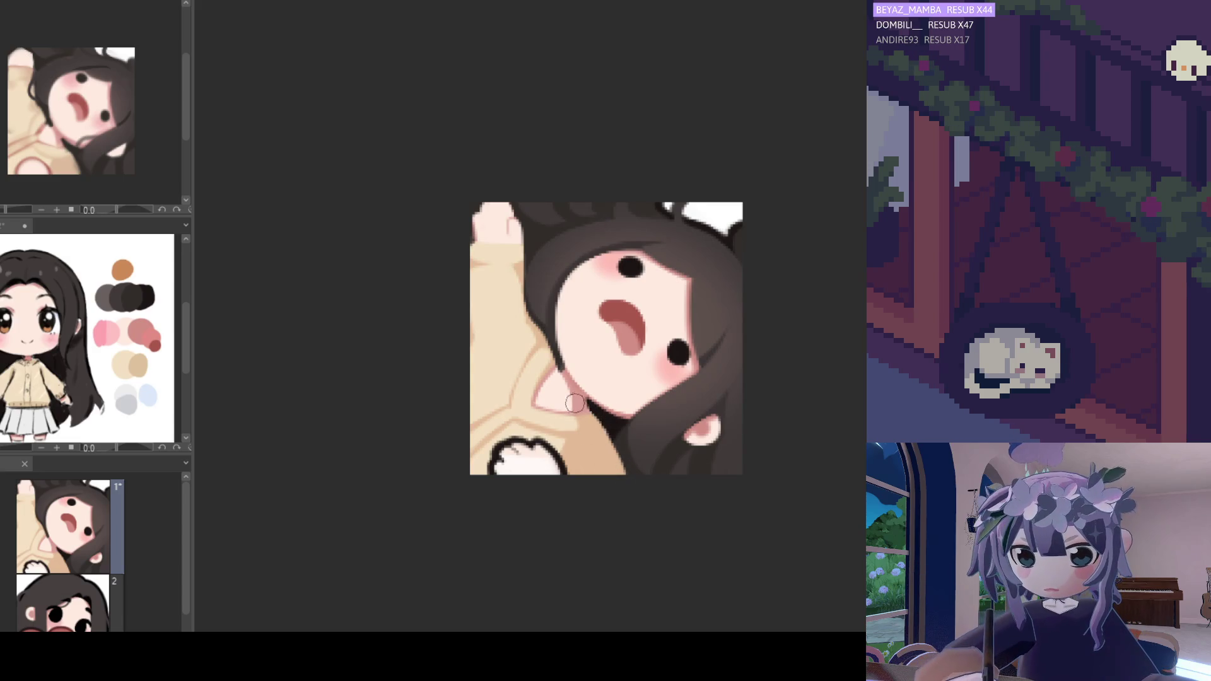
{"action": "scroll", "coordinate": [574, 404], "scroll_direction": "down", "scroll_amount": 5}
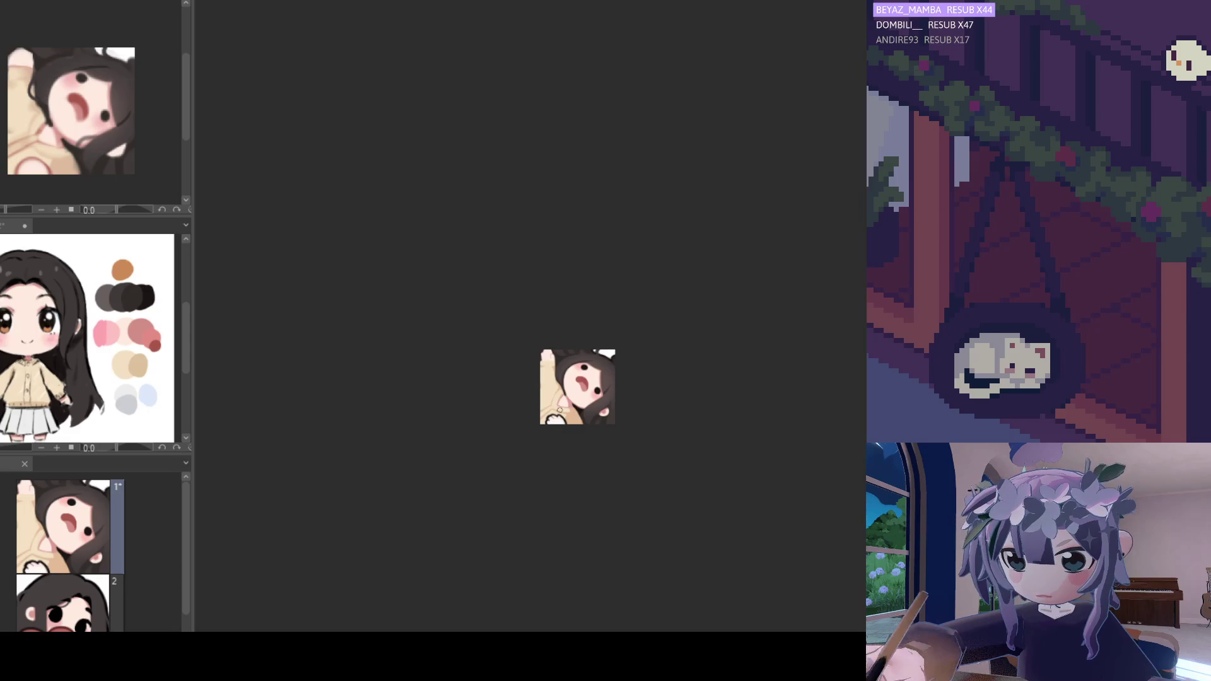
- Zoom in on the girl's face and beige sleeve
{"action": "scroll", "coordinate": [559, 410], "scroll_direction": "up", "scroll_amount": 6}
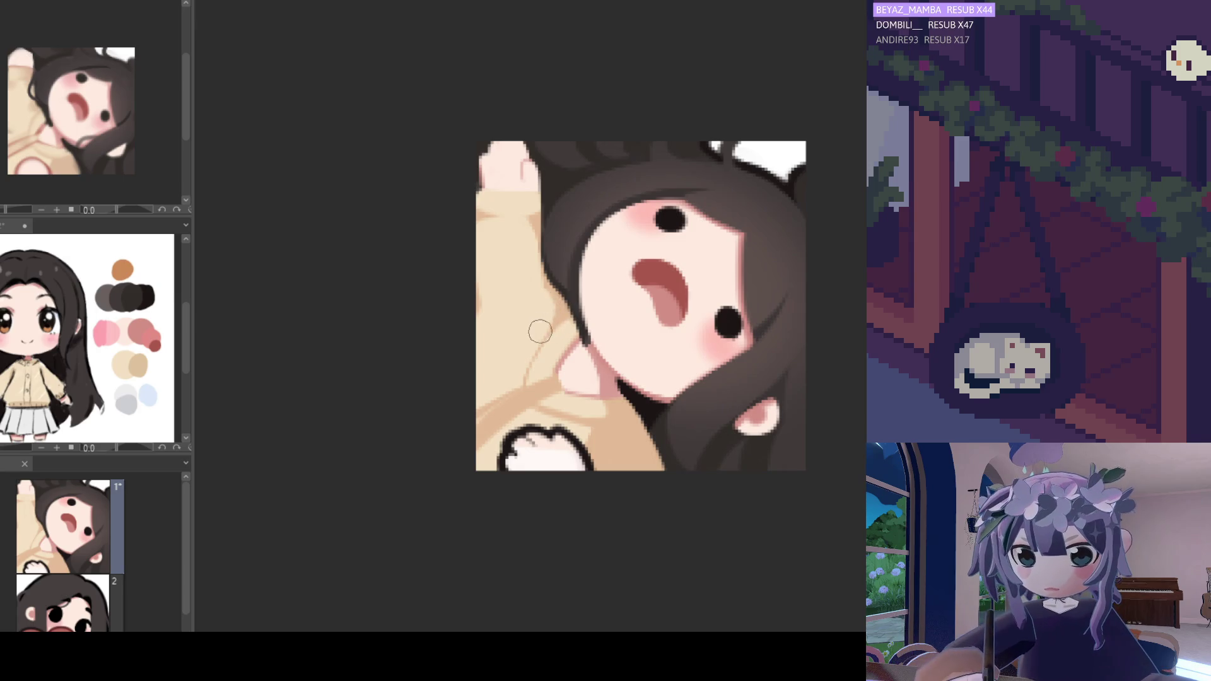
- Draw a light diagonal fold stroke down the raised beige sleeve
{"action": "left_click_drag", "start_coordinate": [567, 316], "coordinate": [491, 409]}
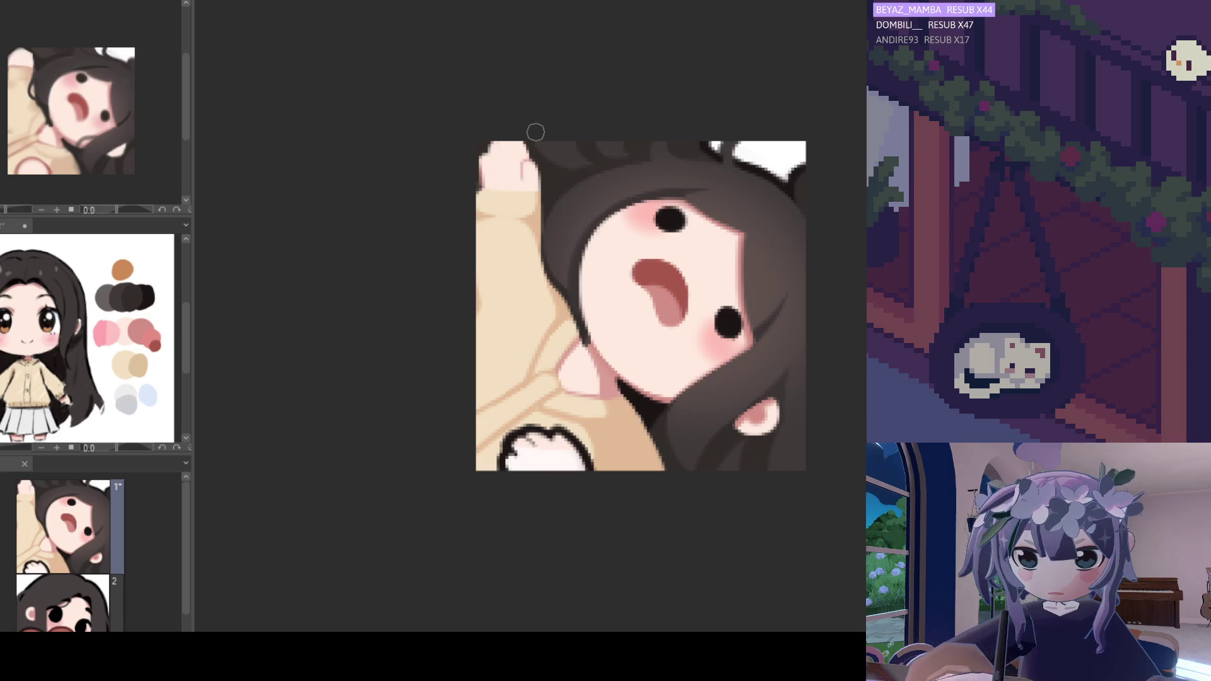
{"action": "scroll", "coordinate": [514, 284], "scroll_direction": "down", "scroll_amount": 2}
{"action": "scroll", "coordinate": [514, 284], "scroll_direction": "down", "scroll_amount": 2}
- Zoom out from the emote and bring up the long purple-hair reference photo
{"action": "scroll", "coordinate": [511, 282], "scroll_direction": "up", "scroll_amount": 4}
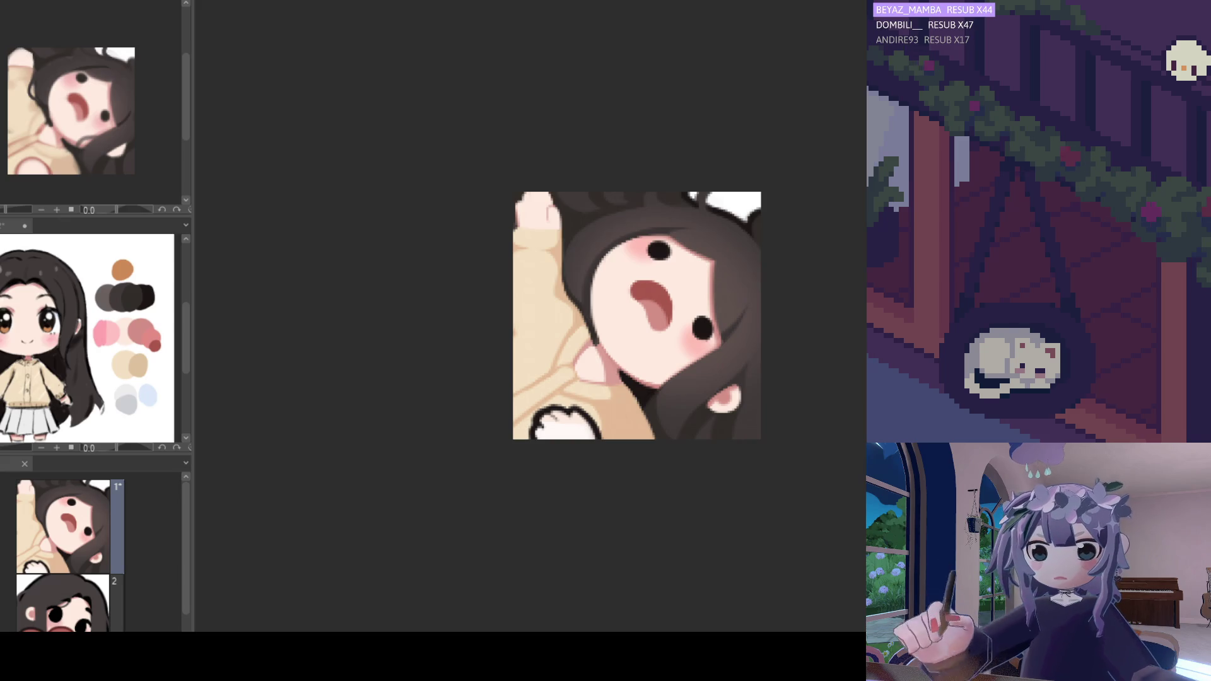
{"action": "scroll", "coordinate": [526, 300], "scroll_direction": "down", "scroll_amount": 5}
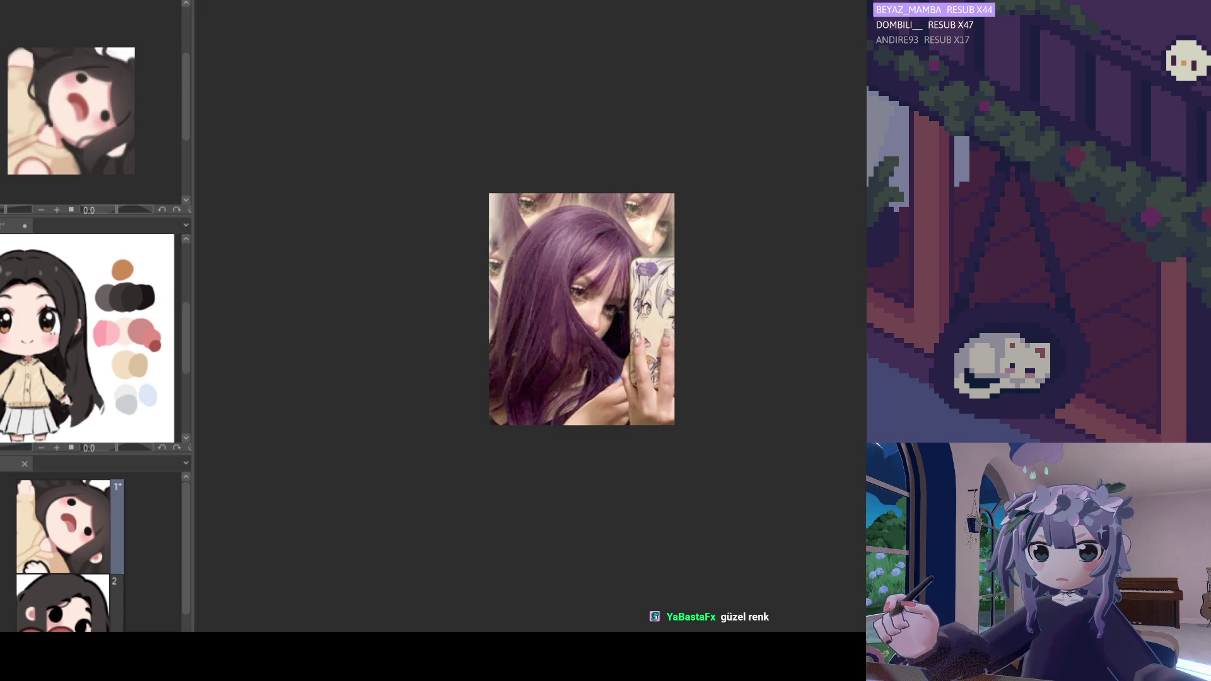
- Cycle through the open purple-hair reference photos with Ctrl+Tab
{"action": "key", "text": "ctrl+Tab"}
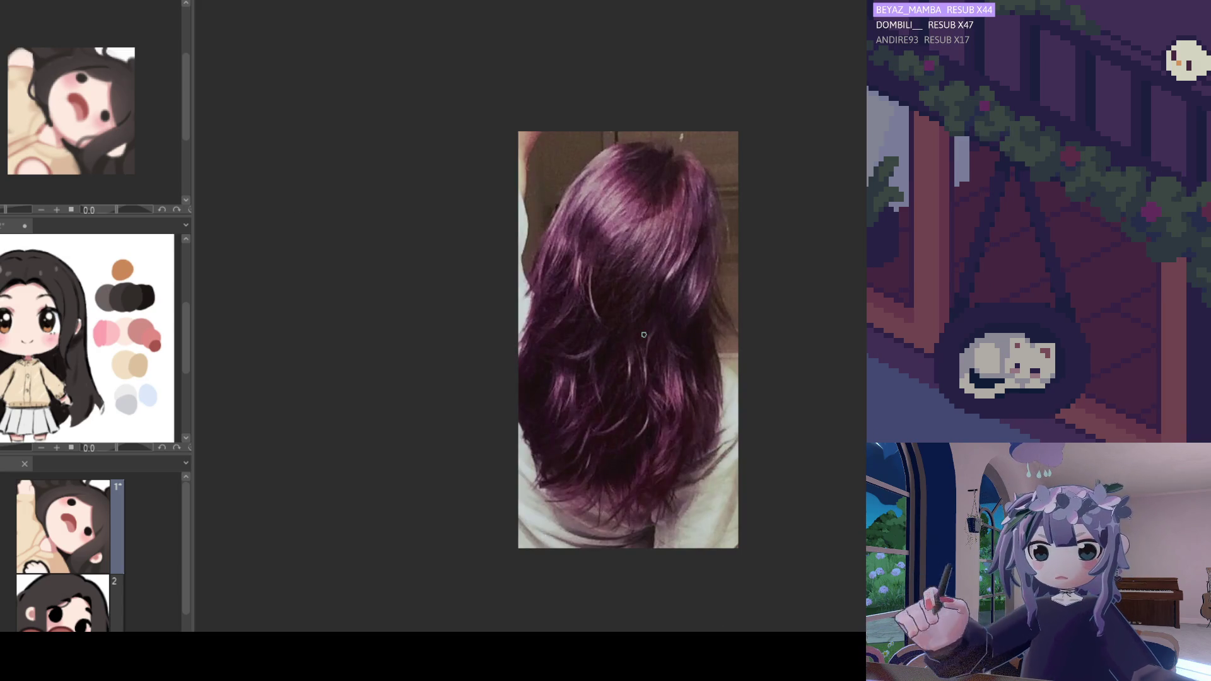
{"action": "scroll", "coordinate": [631, 316], "scroll_direction": "up", "scroll_amount": 2}
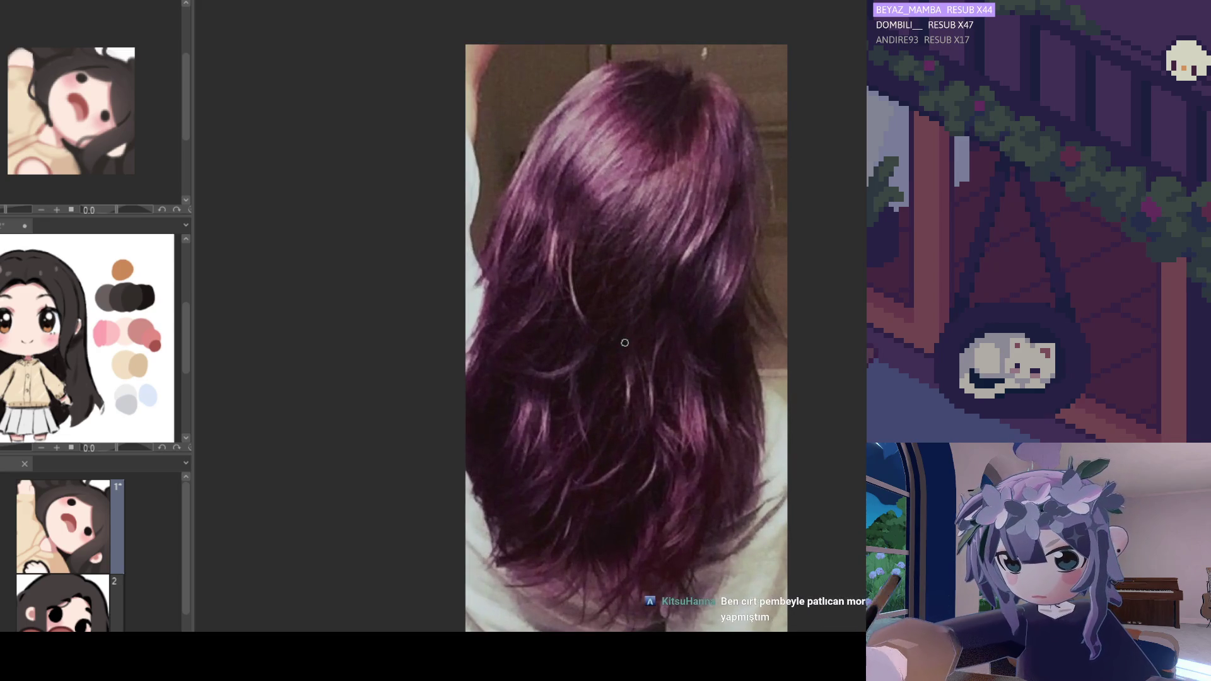
{"action": "scroll", "coordinate": [631, 315], "scroll_direction": "down", "scroll_amount": 2}
{"action": "key", "text": "ctrl+Tab"}
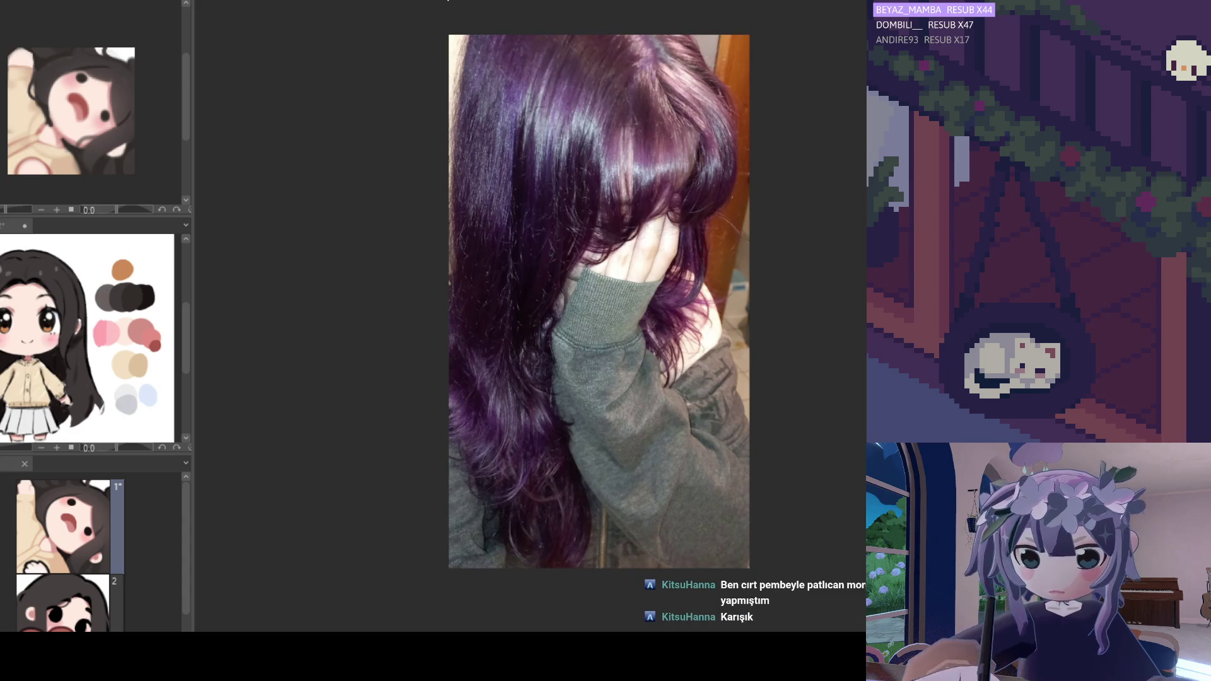
{"action": "key", "text": "ctrl+Tab"}
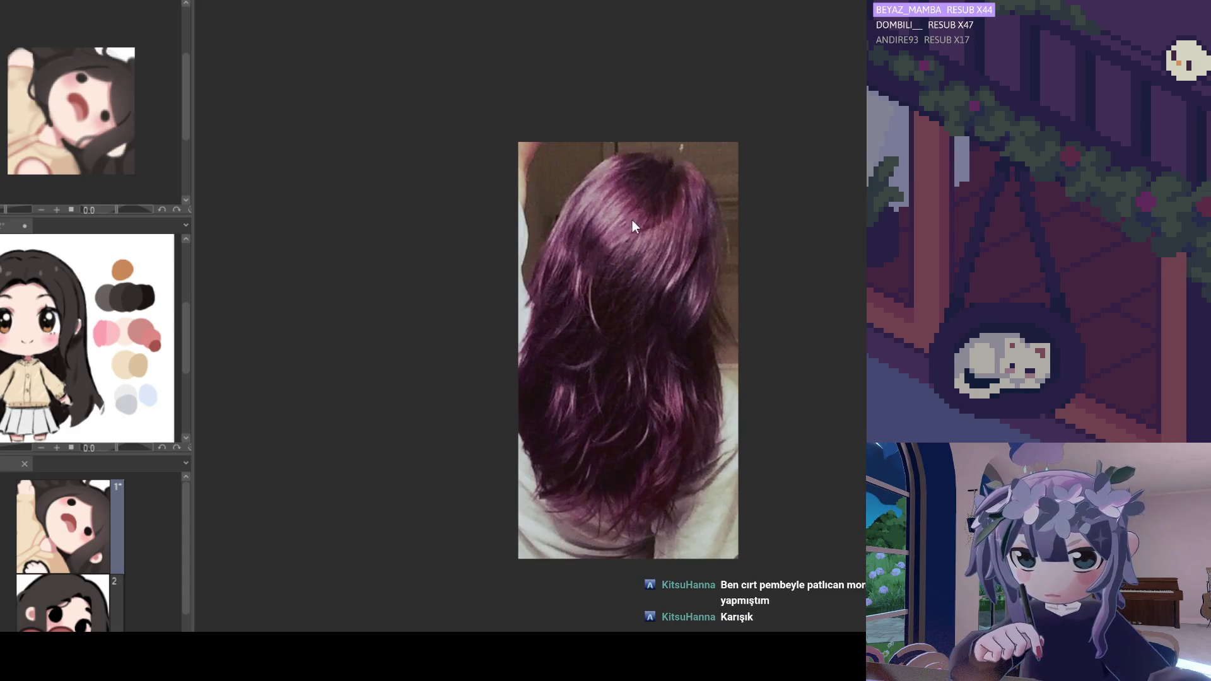
{"action": "key", "text": "ctrl+Tab"}
{"action": "key", "text": "ctrl+Tab"}
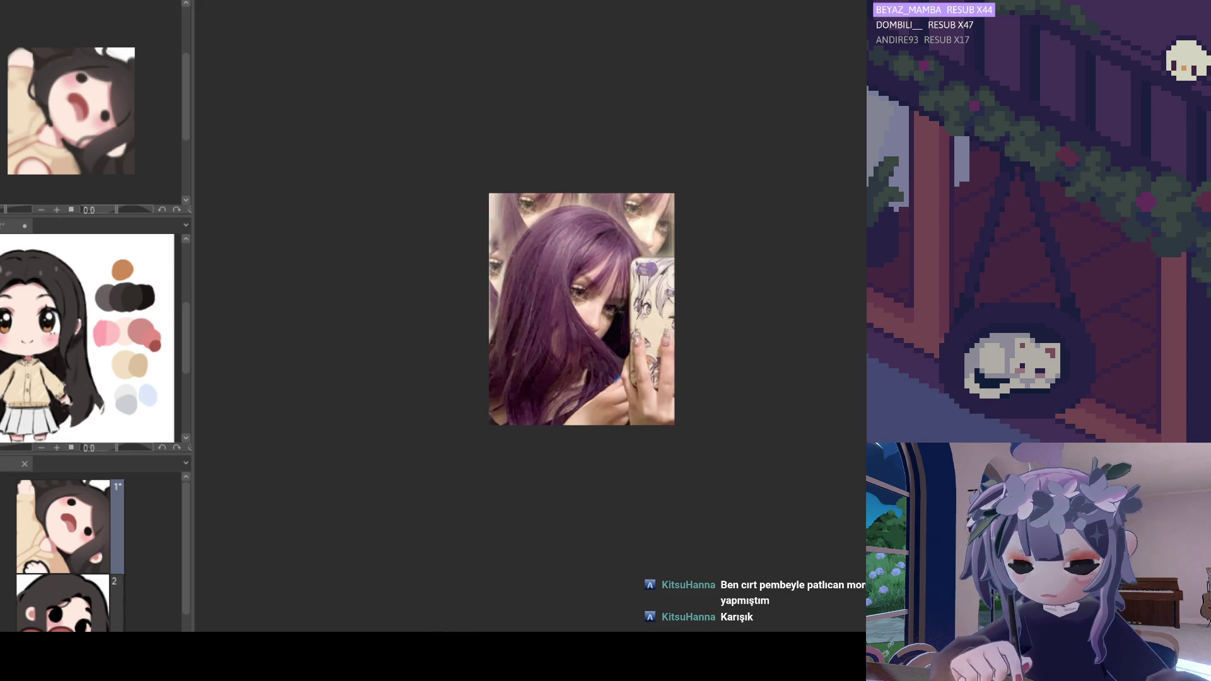
{"action": "key", "text": "ctrl+Tab"}
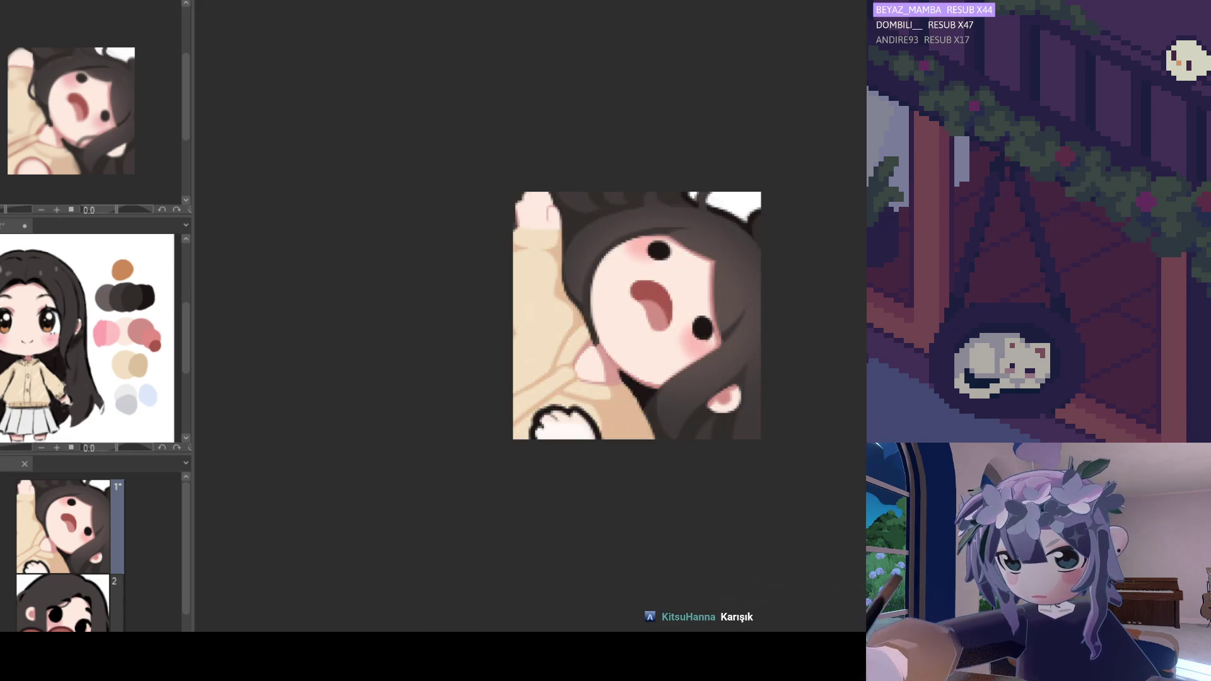